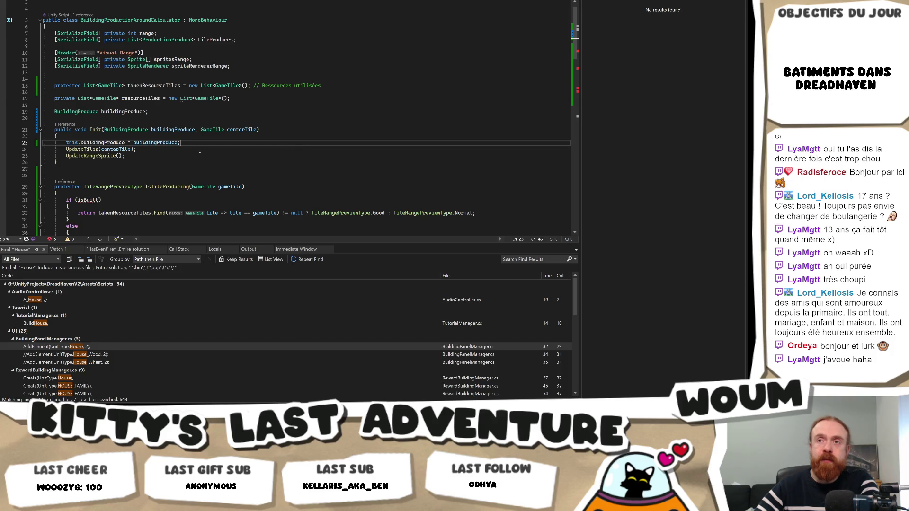
Load the chat-shared bsky.app post about Critical Reflex working conditions in a new Chrome tab
{"action": "scroll", "coordinate": [302, 175], "scroll_direction": "up", "scroll_amount": 1}
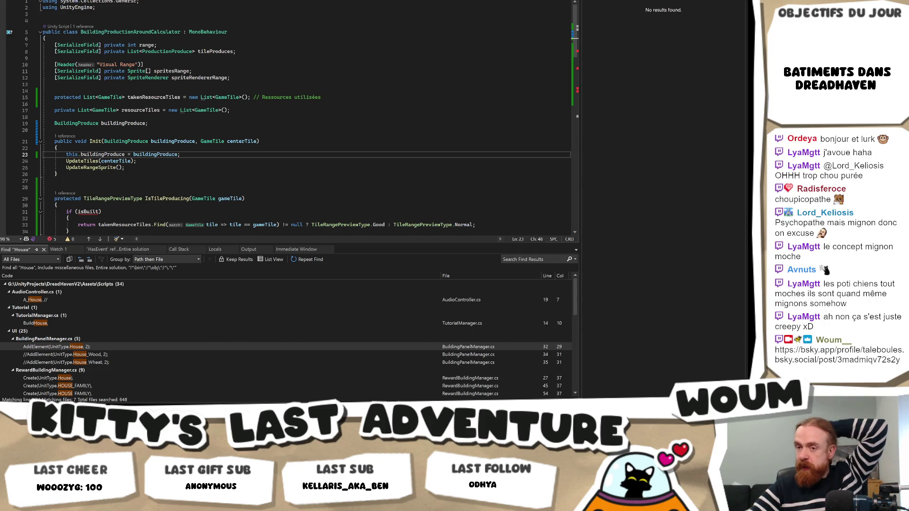
{"action": "left_click", "coordinate": [104, 399]}
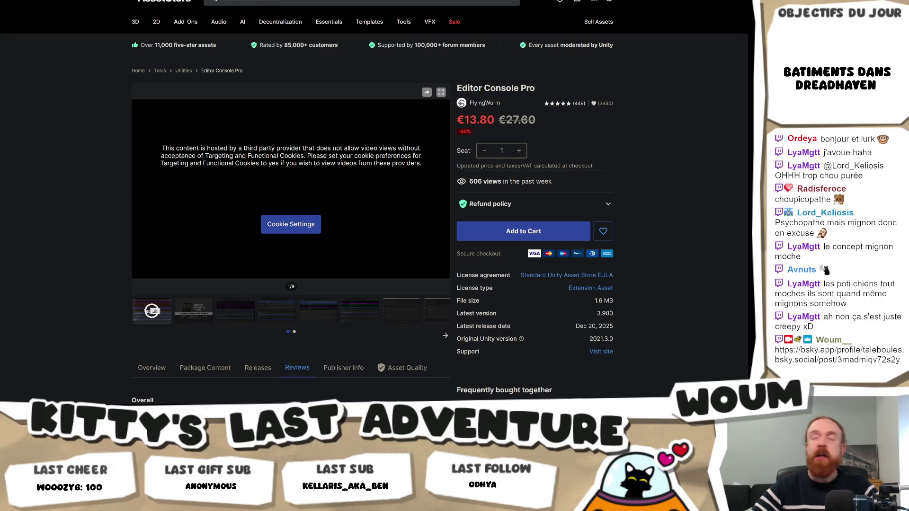
{"action": "key", "text": "ctrl+t"}
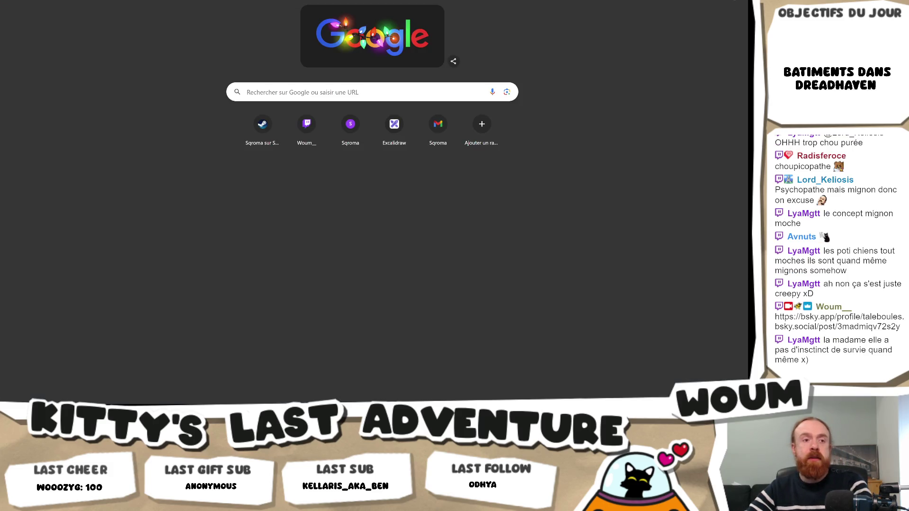
{"action": "key", "text": "ctrl+v"}
{"action": "key", "text": "Return"}
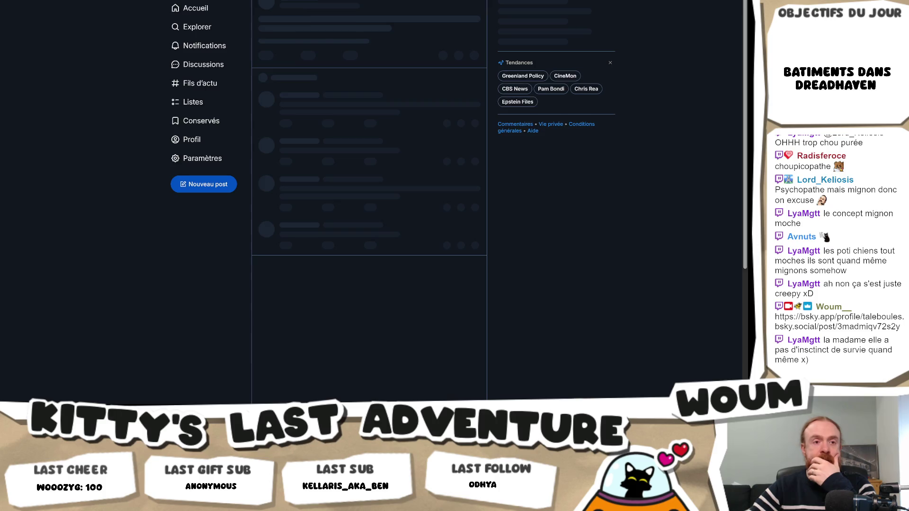
{"action": "mouse_move", "coordinate": [144, 392]}
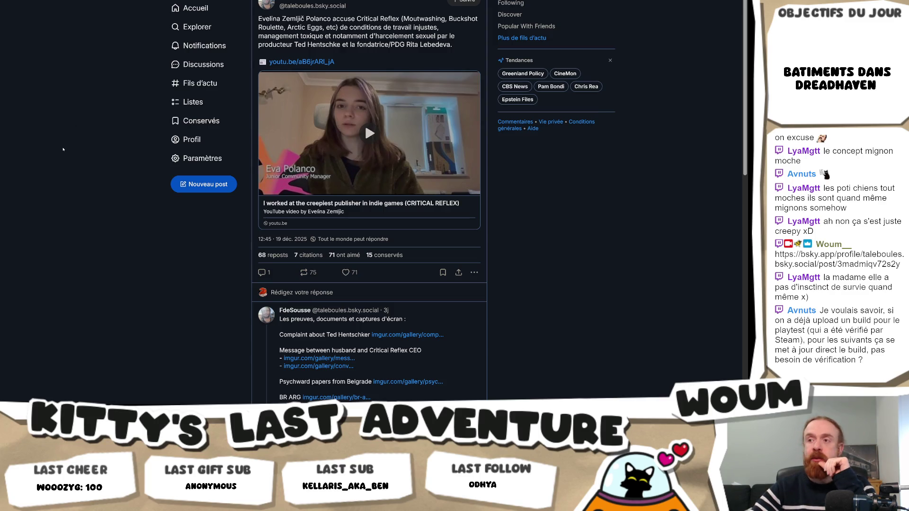
{"action": "scroll", "coordinate": [364, 227], "scroll_direction": "down", "scroll_amount": 4}
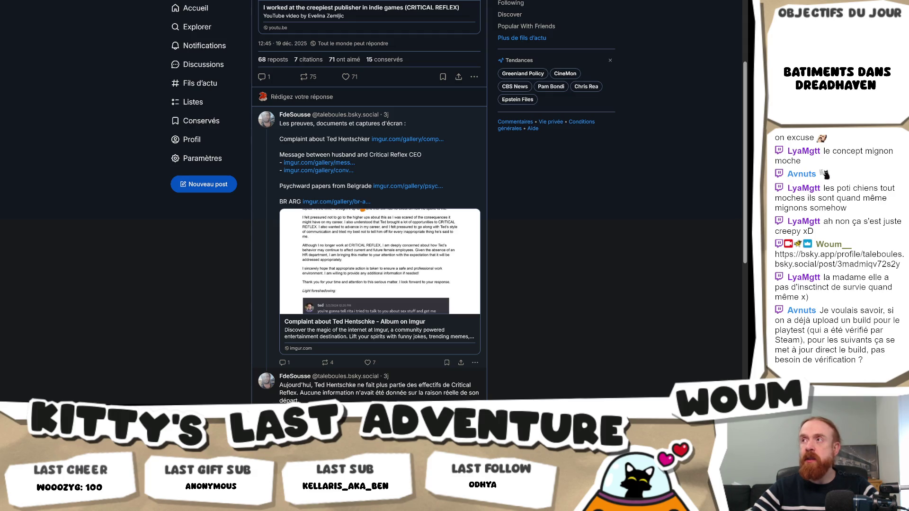
{"action": "key", "text": "ctrl+Tab"}
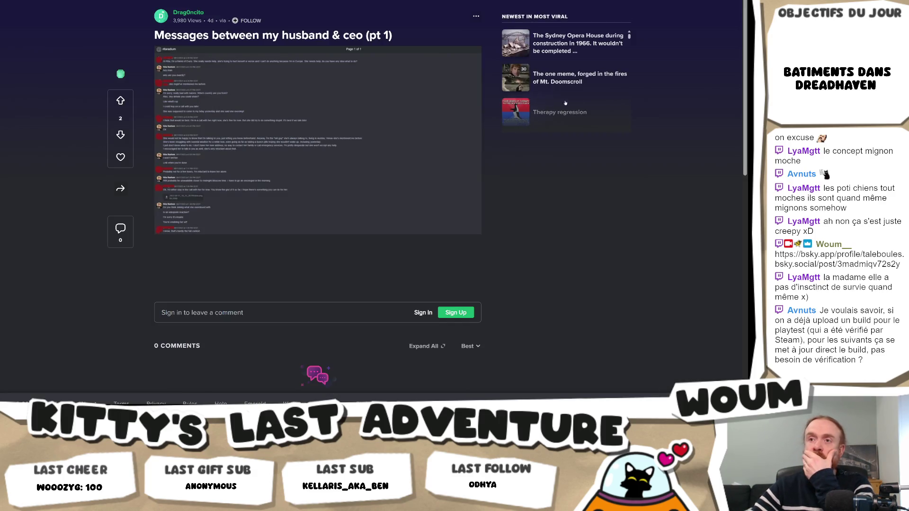
{"action": "key", "text": "ctrl+shift+Tab"}
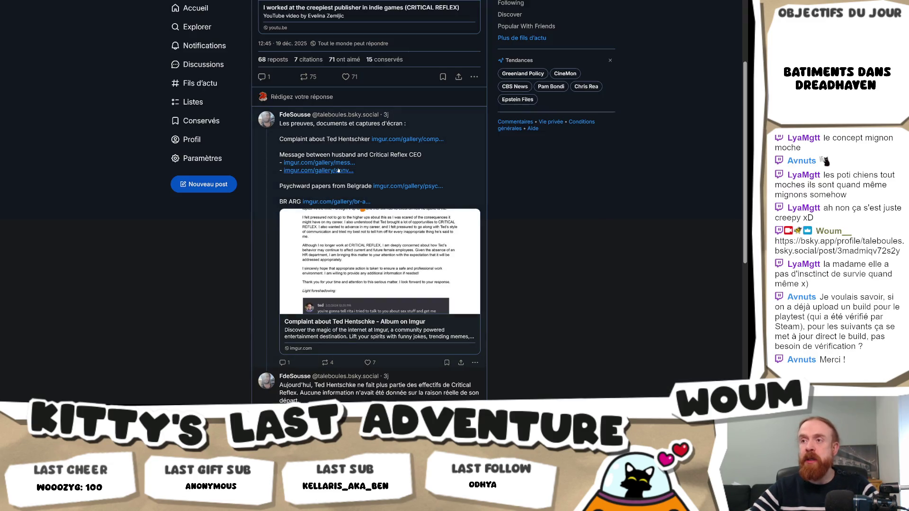
{"action": "left_click", "coordinate": [318, 171]}
{"action": "scroll", "coordinate": [337, 149], "scroll_direction": "down", "scroll_amount": 5}
{"action": "scroll", "coordinate": [337, 149], "scroll_direction": "up", "scroll_amount": 3}
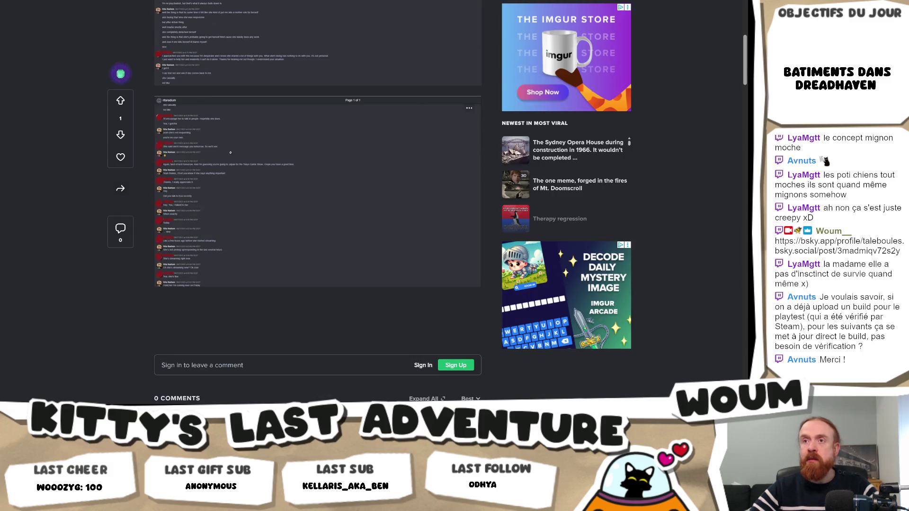
{"action": "left_click", "coordinate": [231, 153]}
{"action": "left_click", "coordinate": [231, 153]}
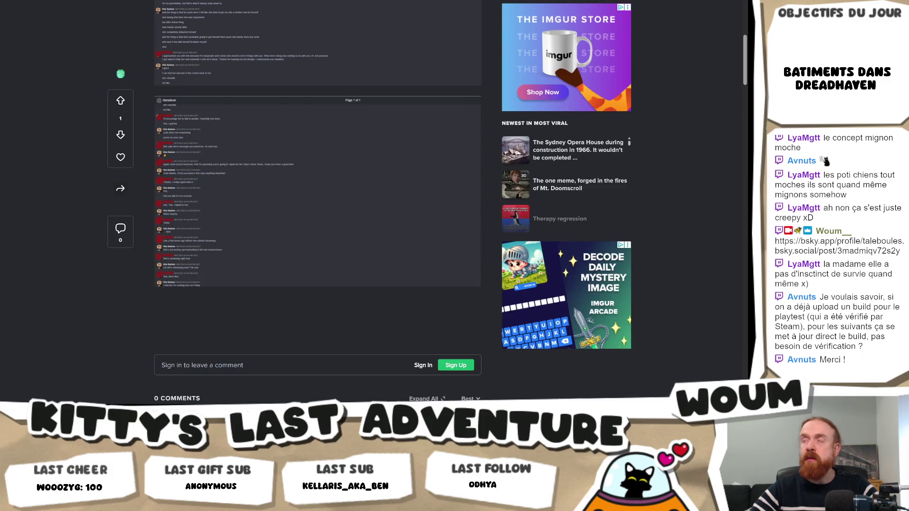
{"action": "scroll", "coordinate": [357, 203], "scroll_direction": "up", "scroll_amount": 5}
{"action": "key", "text": "alt+Left"}
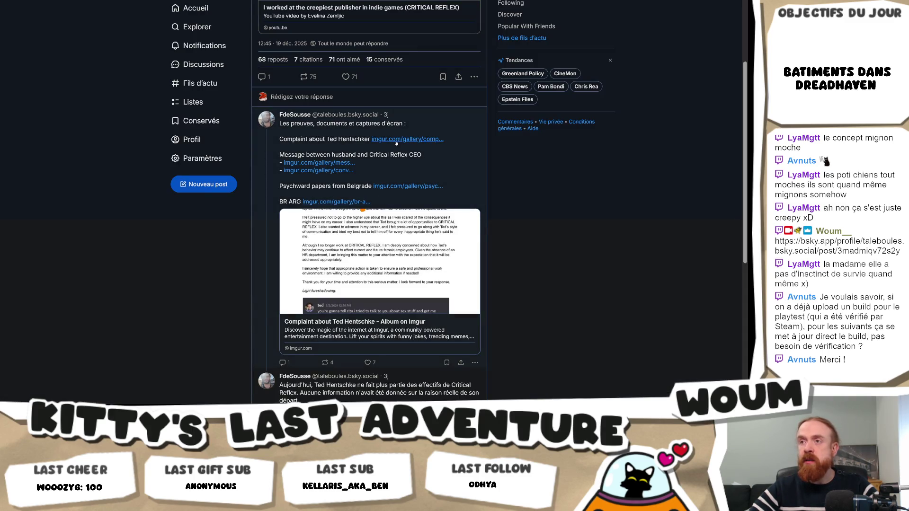
{"action": "scroll", "coordinate": [397, 163], "scroll_direction": "down", "scroll_amount": 3}
{"action": "scroll", "coordinate": [398, 162], "scroll_direction": "up", "scroll_amount": 6}
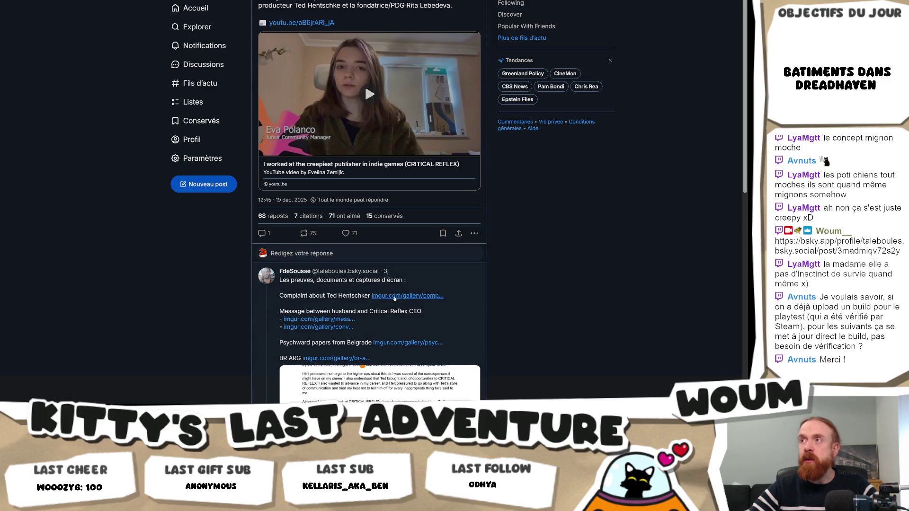
{"action": "left_click", "coordinate": [396, 296]}
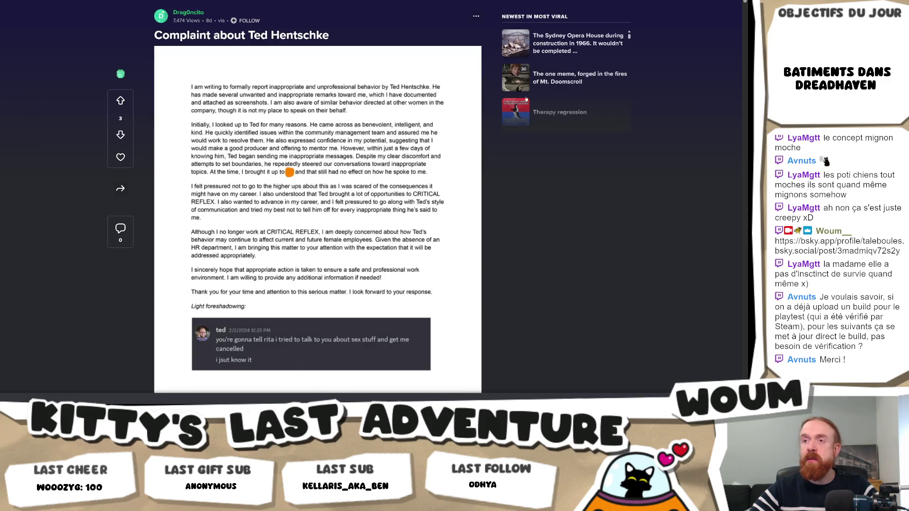
Scroll down the Imgur complaint album through the letter and Discord chat screenshots
{"action": "scroll", "coordinate": [387, 159], "scroll_direction": "down", "scroll_amount": 5}
{"action": "scroll", "coordinate": [387, 159], "scroll_direction": "down", "scroll_amount": 15}
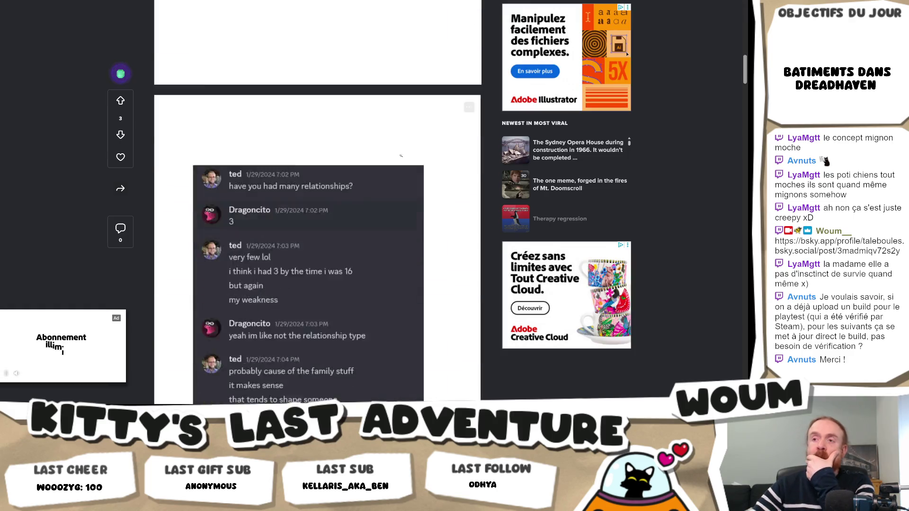
{"action": "scroll", "coordinate": [400, 155], "scroll_direction": "down", "scroll_amount": 15}
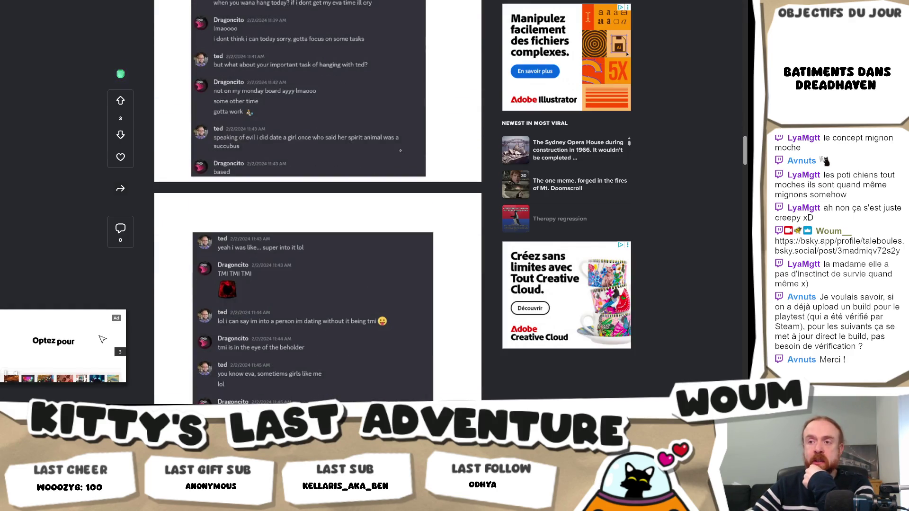
{"action": "scroll", "coordinate": [400, 151], "scroll_direction": "down", "scroll_amount": 6}
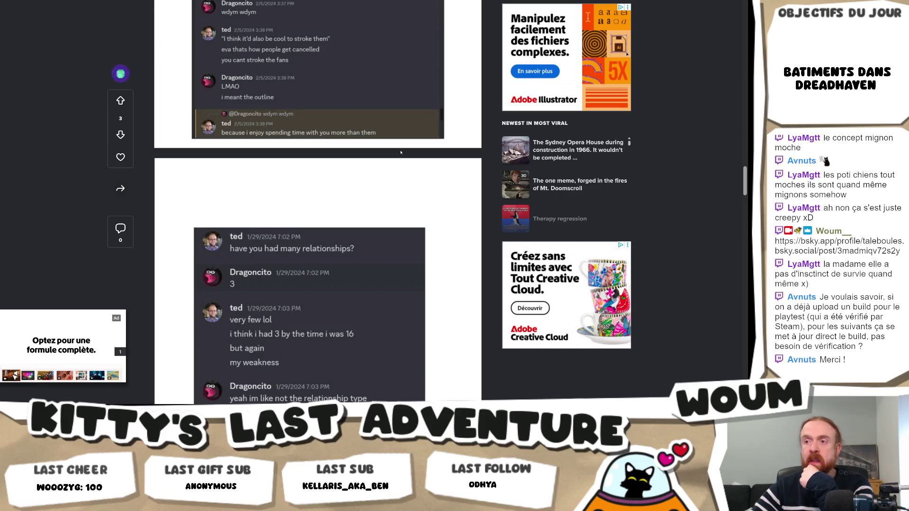
{"action": "scroll", "coordinate": [400, 153], "scroll_direction": "down", "scroll_amount": 4}
{"action": "scroll", "coordinate": [400, 152], "scroll_direction": "up", "scroll_amount": 4}
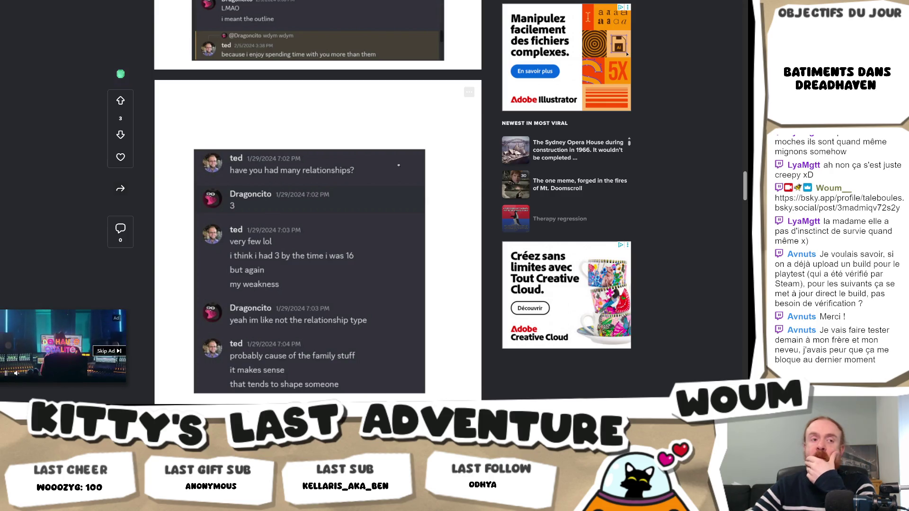
{"action": "scroll", "coordinate": [401, 166], "scroll_direction": "down", "scroll_amount": 10}
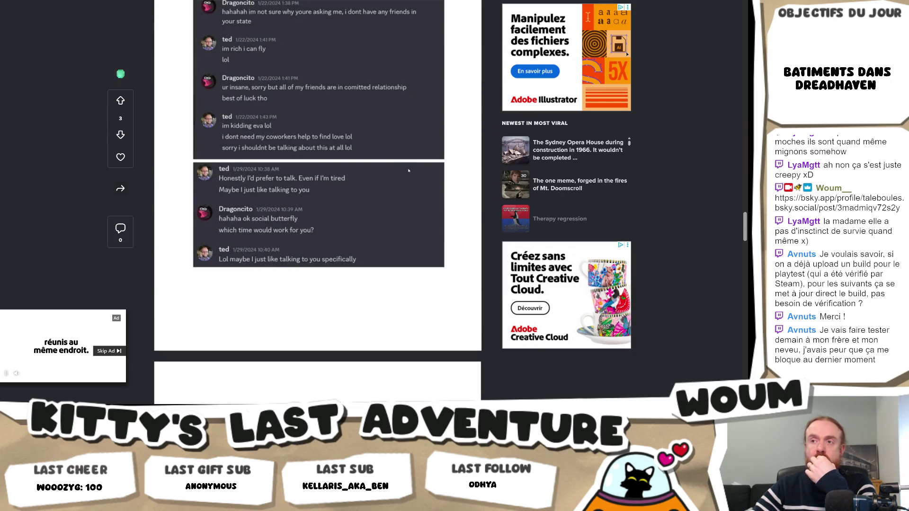
{"action": "scroll", "coordinate": [408, 170], "scroll_direction": "down", "scroll_amount": 5}
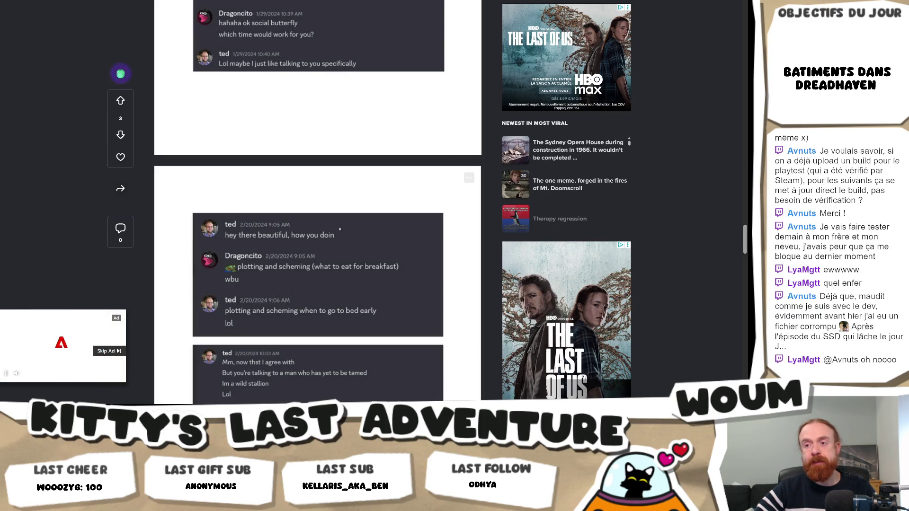
Review the Imgur chat screenshots, then close the album to return to the Bluesky thread
{"action": "scroll", "coordinate": [361, 233], "scroll_direction": "down", "scroll_amount": 10}
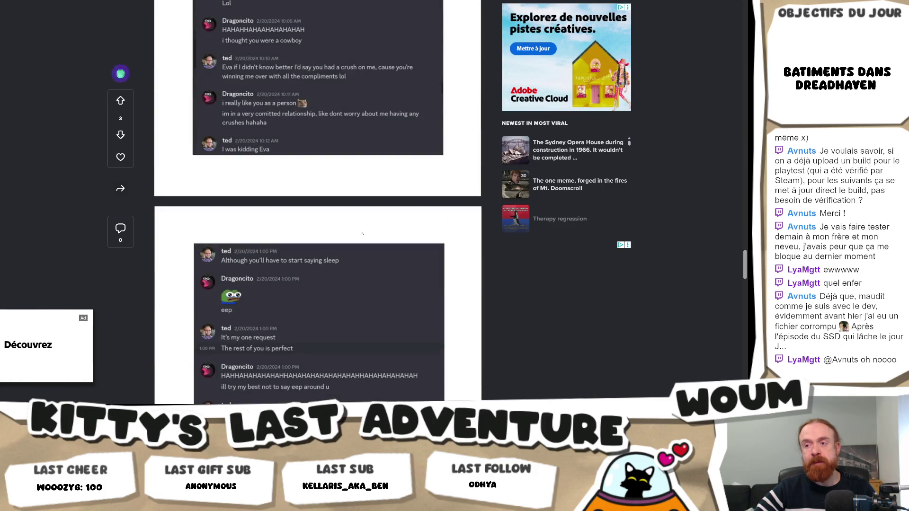
{"action": "scroll", "coordinate": [362, 233], "scroll_direction": "down", "scroll_amount": 10}
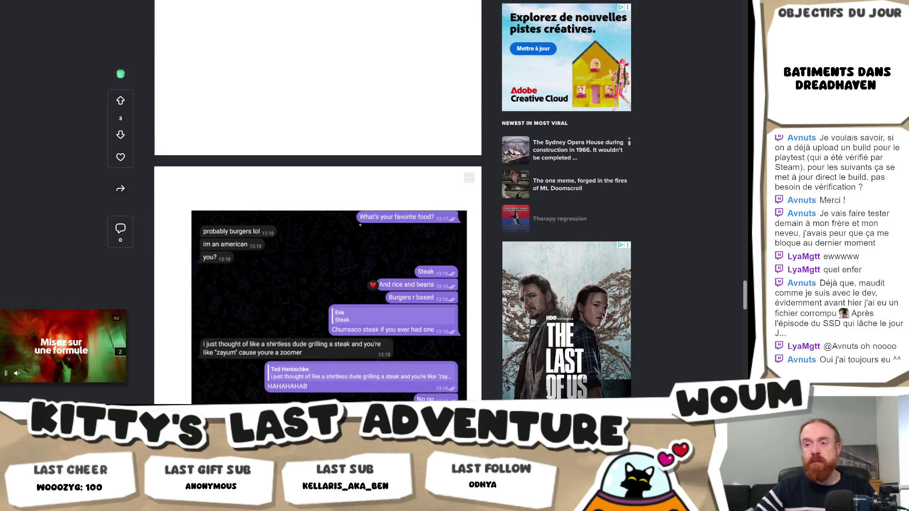
{"action": "scroll", "coordinate": [363, 230], "scroll_direction": "up", "scroll_amount": 5}
{"action": "scroll", "coordinate": [360, 224], "scroll_direction": "down", "scroll_amount": 5}
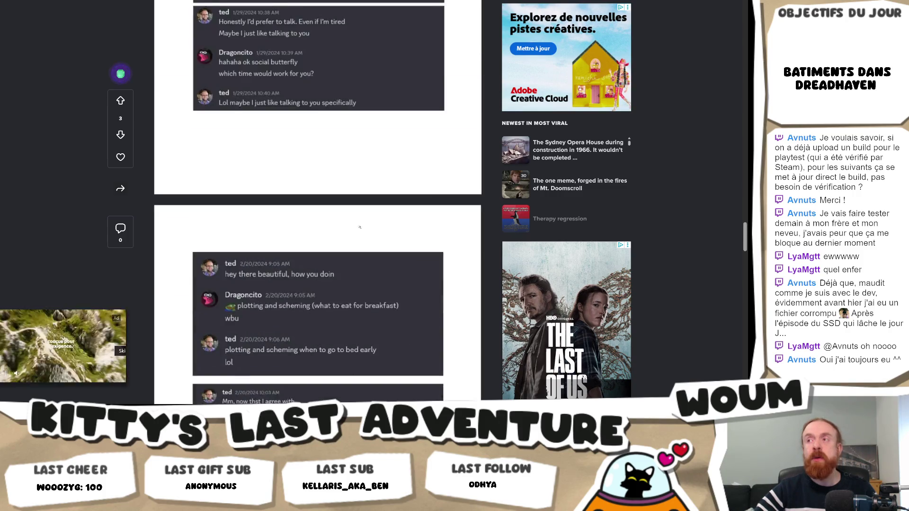
{"action": "scroll", "coordinate": [358, 231], "scroll_direction": "up", "scroll_amount": 1}
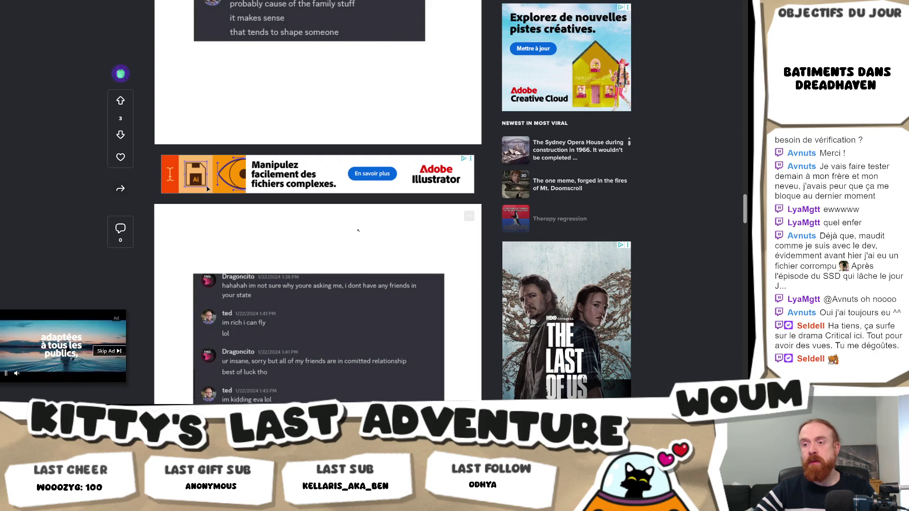
{"action": "scroll", "coordinate": [358, 231], "scroll_direction": "up", "scroll_amount": 8}
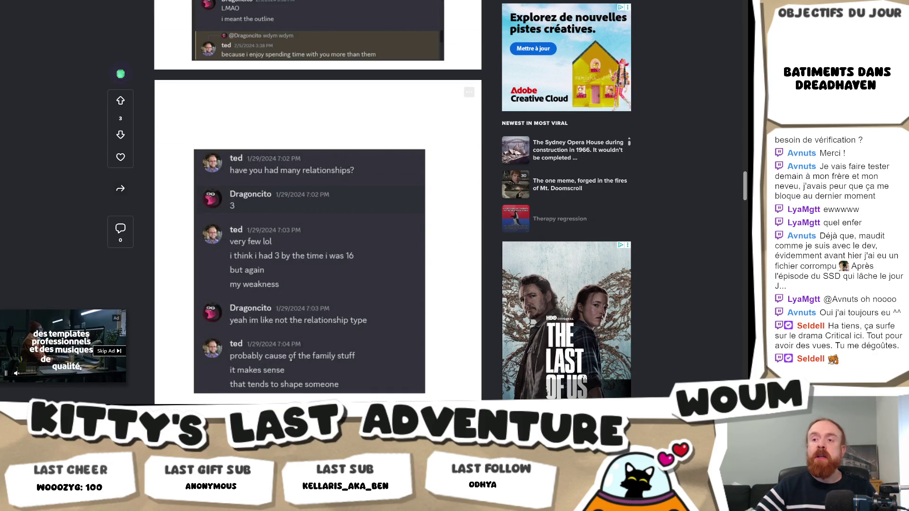
{"action": "scroll", "coordinate": [364, 351], "scroll_direction": "down", "scroll_amount": 6}
{"action": "scroll", "coordinate": [364, 350], "scroll_direction": "down", "scroll_amount": 1}
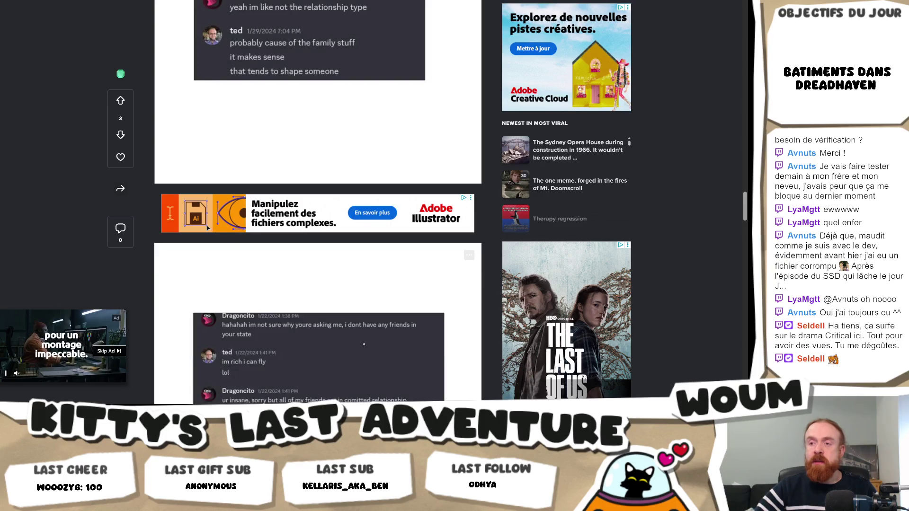
{"action": "scroll", "coordinate": [345, 359], "scroll_direction": "down", "scroll_amount": 4}
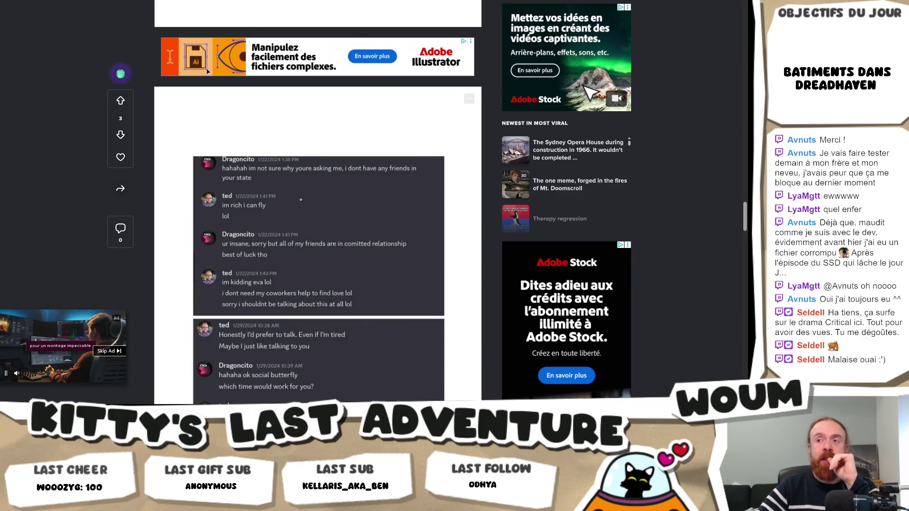
{"action": "scroll", "coordinate": [300, 199], "scroll_direction": "down", "scroll_amount": 10}
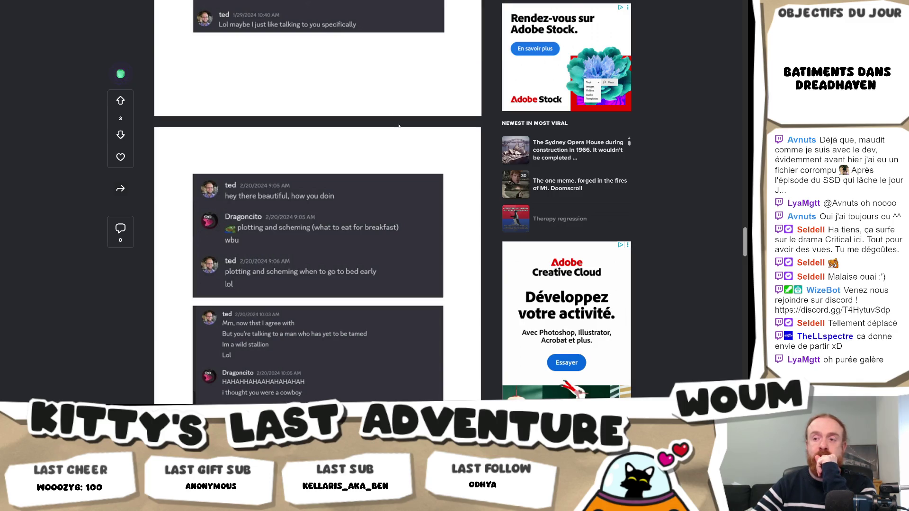
{"action": "scroll", "coordinate": [399, 126], "scroll_direction": "up", "scroll_amount": 4}
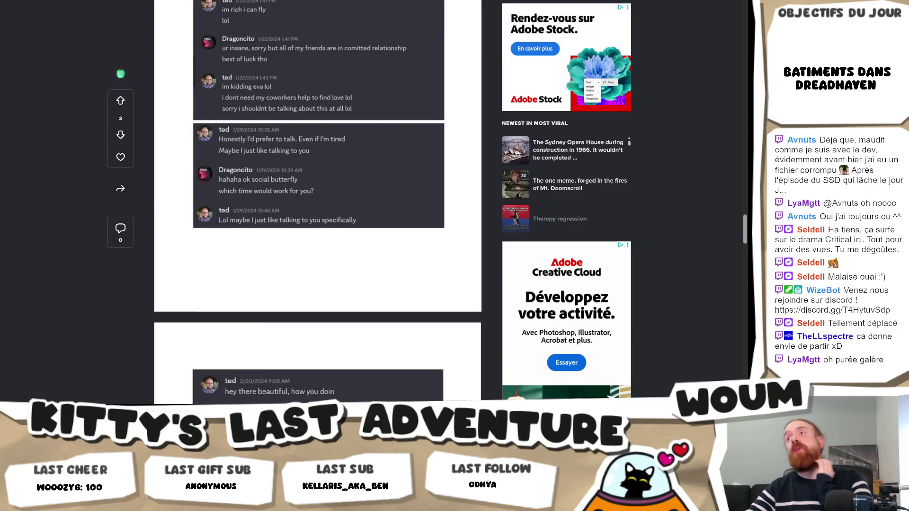
{"action": "key", "text": "ctrl+w"}
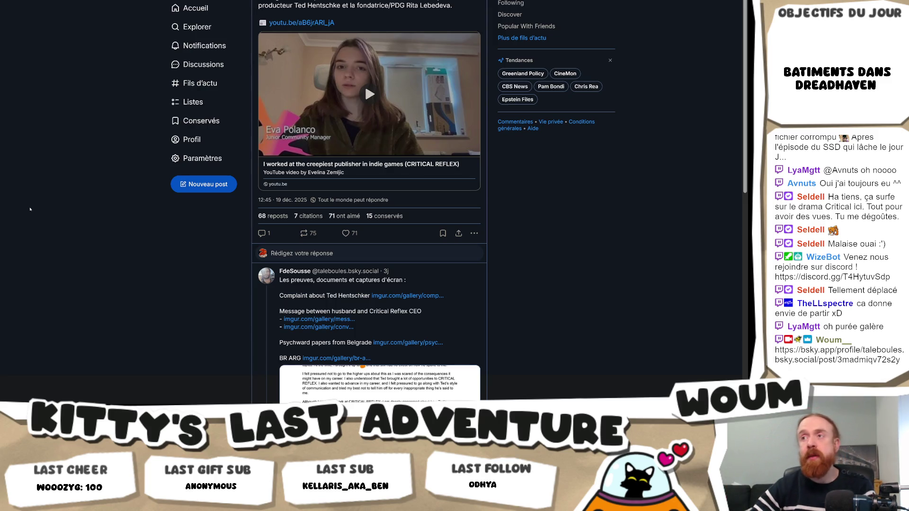
{"action": "scroll", "coordinate": [30, 209], "scroll_direction": "down", "scroll_amount": 5}
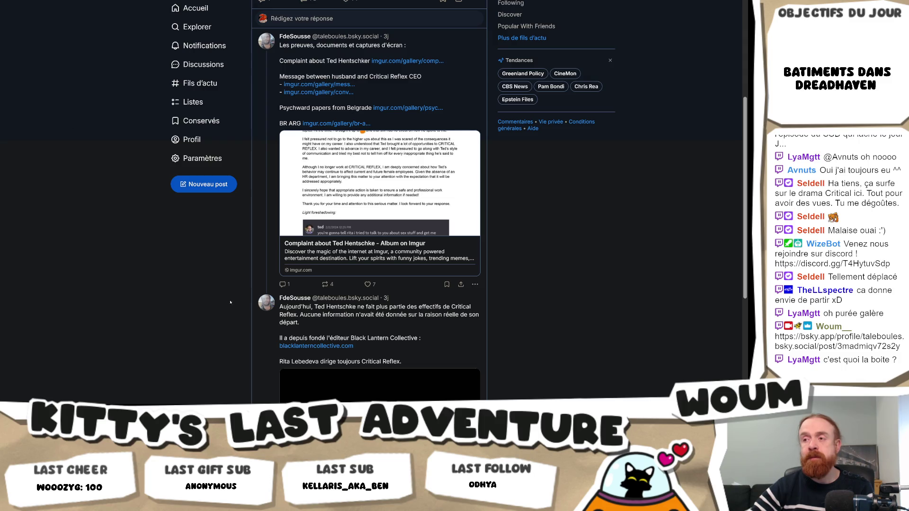
{"action": "scroll", "coordinate": [314, 288], "scroll_direction": "down", "scroll_amount": 3}
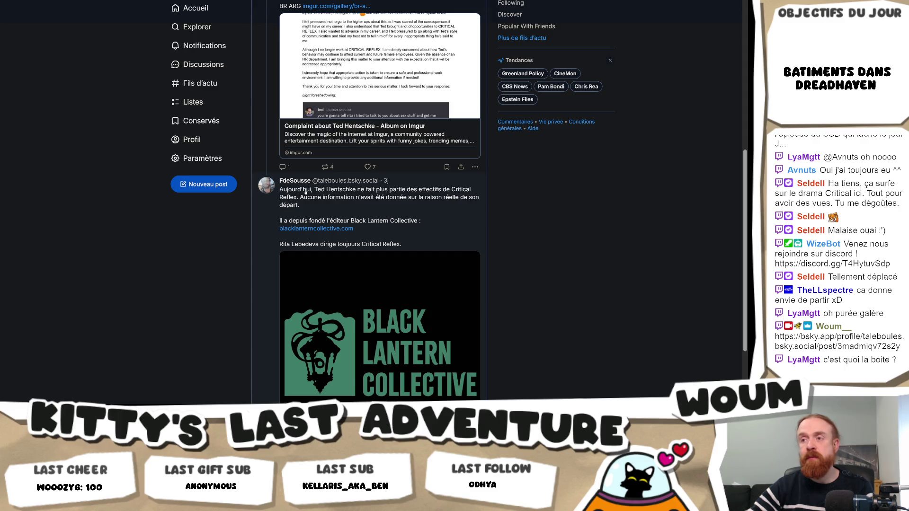
{"action": "scroll", "coordinate": [306, 191], "scroll_direction": "up", "scroll_amount": 3}
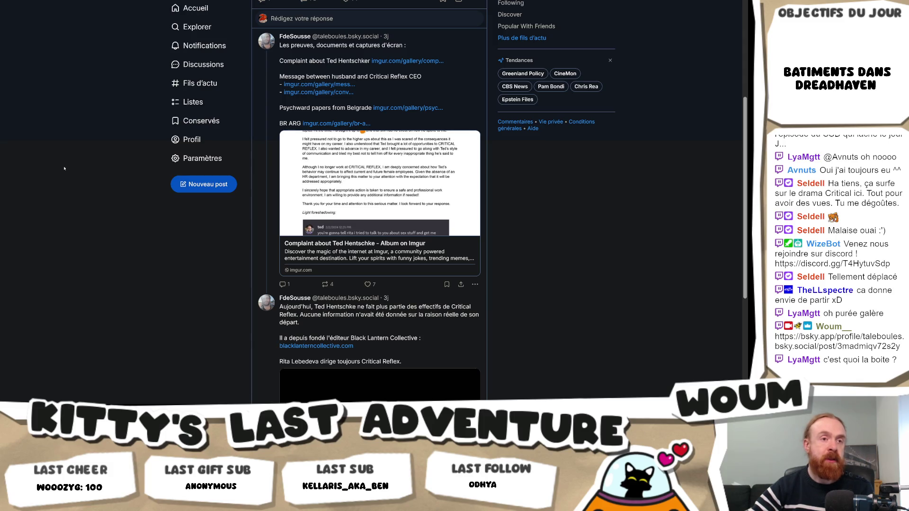
{"action": "scroll", "coordinate": [318, 209], "scroll_direction": "down", "scroll_amount": 3}
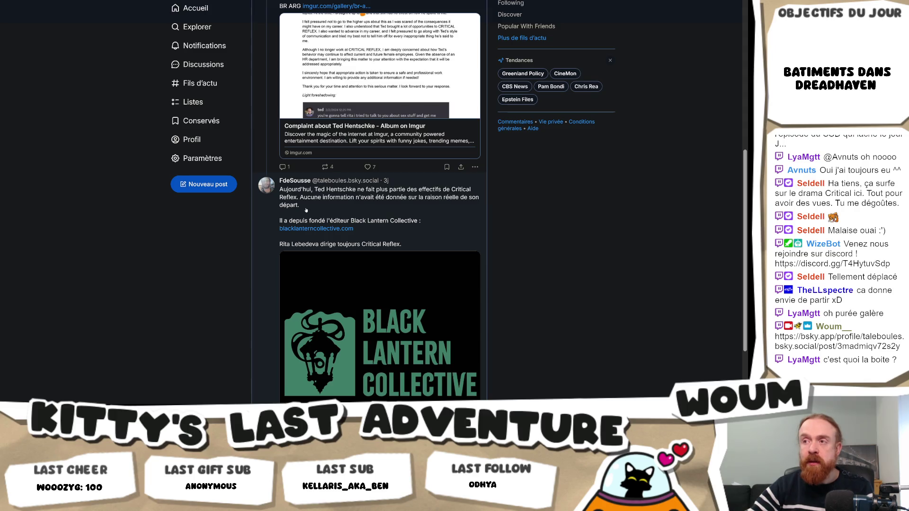
{"action": "left_click_drag", "start_coordinate": [309, 209], "coordinate": [281, 190]}
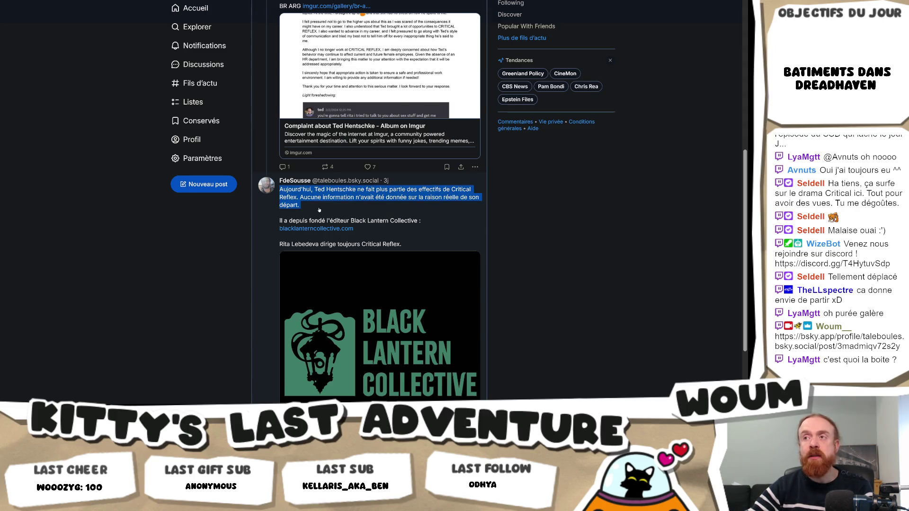
{"action": "scroll", "coordinate": [317, 209], "scroll_direction": "up", "scroll_amount": 2}
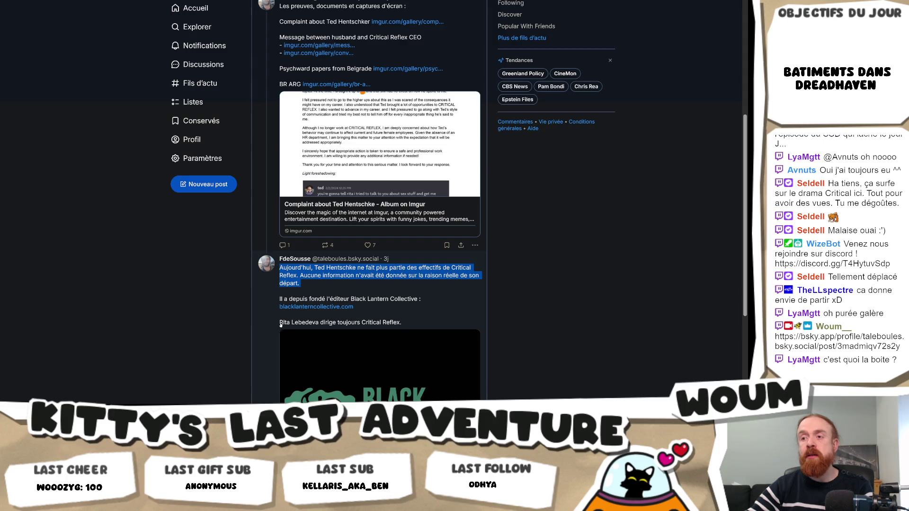
{"action": "left_click_drag", "start_coordinate": [280, 323], "coordinate": [317, 323]}
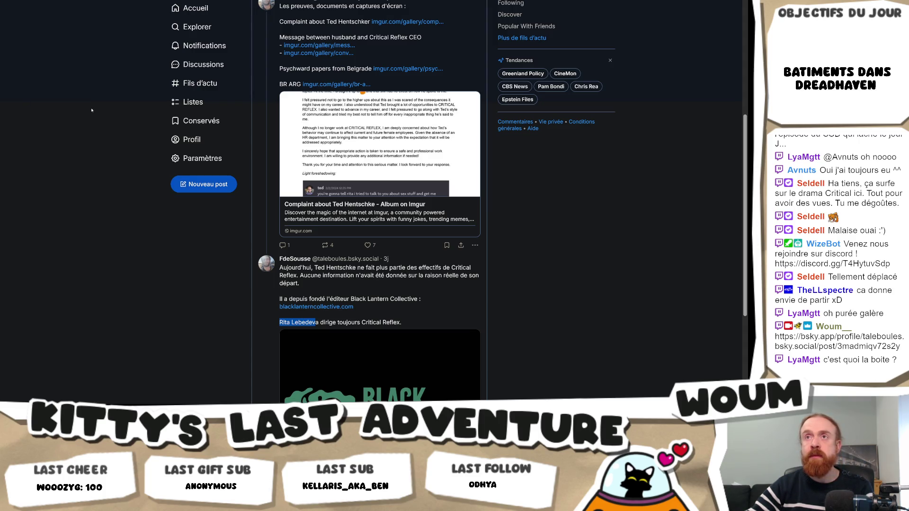
{"action": "mouse_move", "coordinate": [113, 412]}
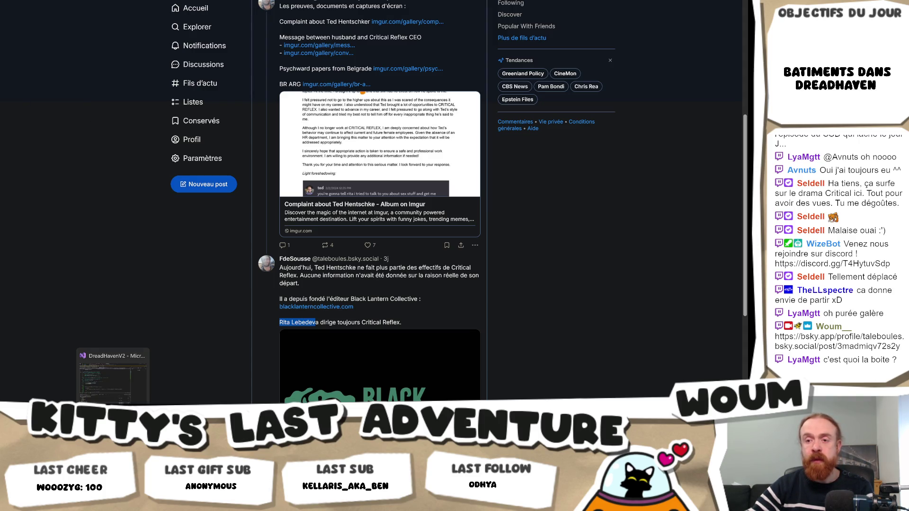
{"action": "left_click", "coordinate": [116, 396]}
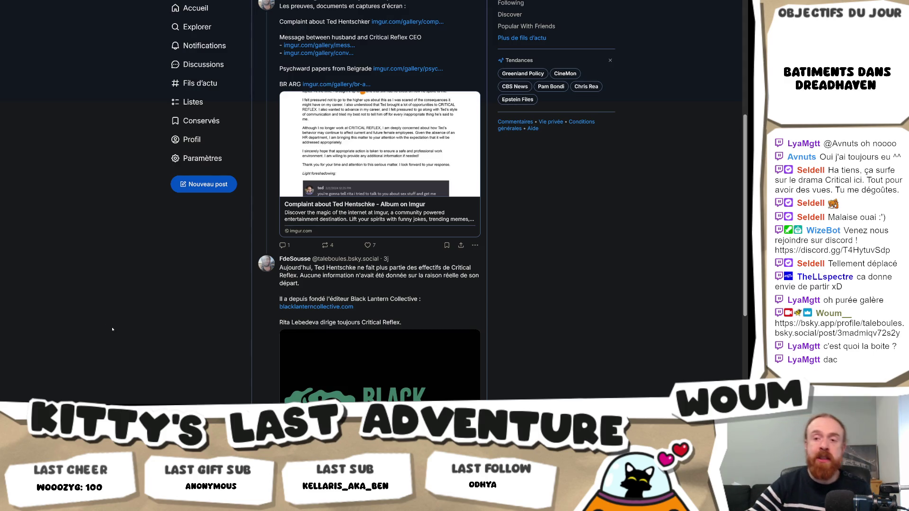
{"action": "key", "text": "alt+Tab"}
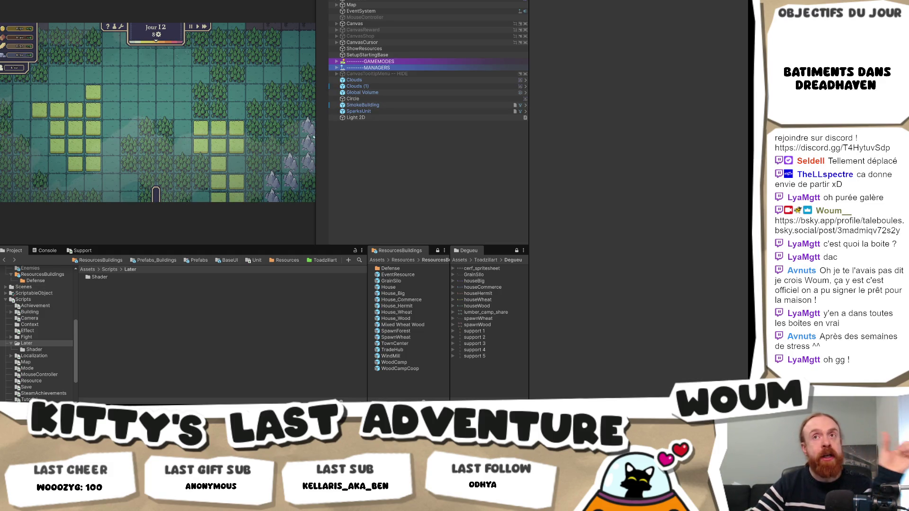
Widen Unity's Game view toward the Hierarchy so more of the DreadHaven map shows
{"action": "mouse_move", "coordinate": [326, 145]}
{"action": "left_mouse_down"}
{"action": "mouse_move", "coordinate": [365, 141]}
{"action": "mouse_move", "coordinate": [348, 141]}
{"action": "left_mouse_up"}
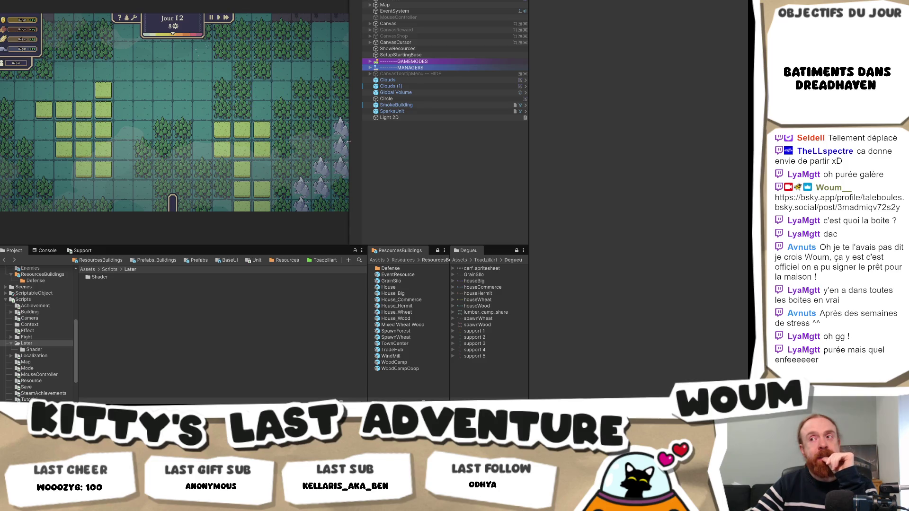
{"action": "mouse_move", "coordinate": [348, 141]}
{"action": "left_mouse_down"}
{"action": "mouse_move", "coordinate": [381, 144]}
{"action": "mouse_move", "coordinate": [358, 147]}
{"action": "left_mouse_up"}
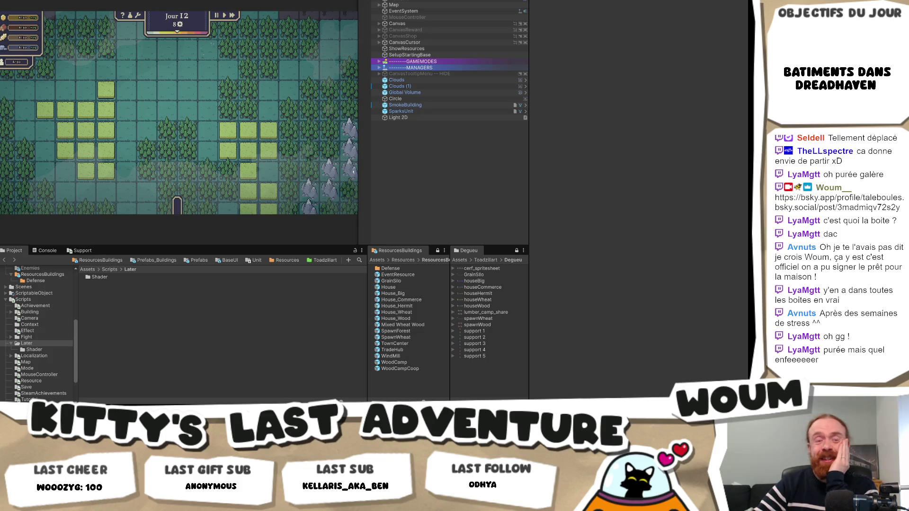
{"action": "left_click_drag", "start_coordinate": [359, 165], "coordinate": [373, 170]}
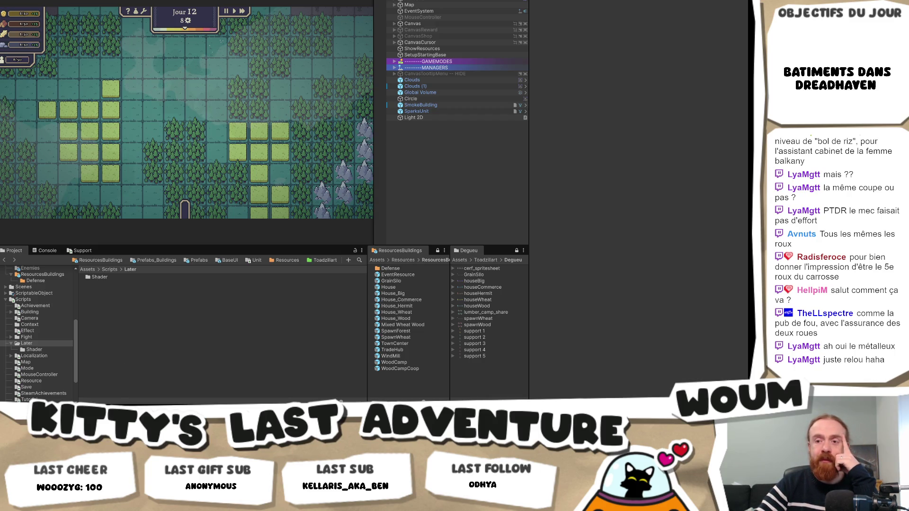
{"action": "key", "text": "alt+Tab"}
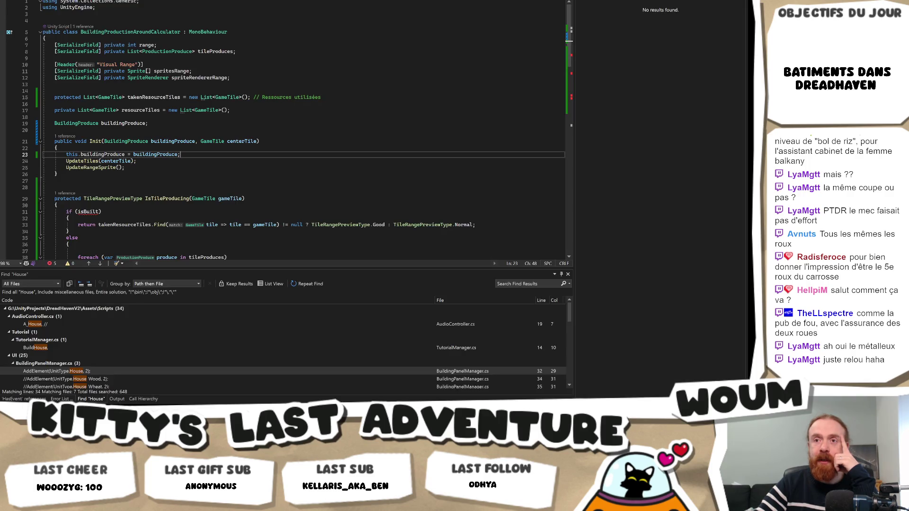
Change the line 31 check from isBuilt to buildingProduce.IsBuilt
{"action": "left_click", "coordinate": [133, 123]}
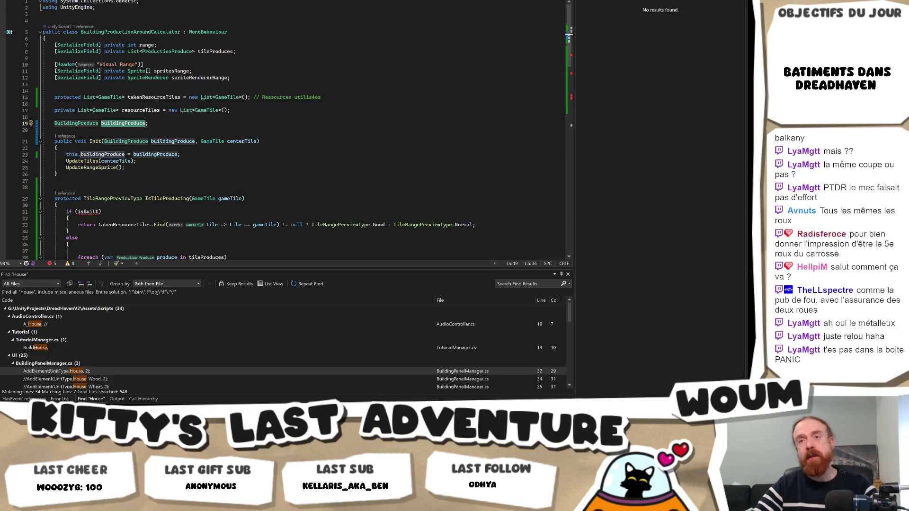
{"action": "left_click", "coordinate": [86, 212]}
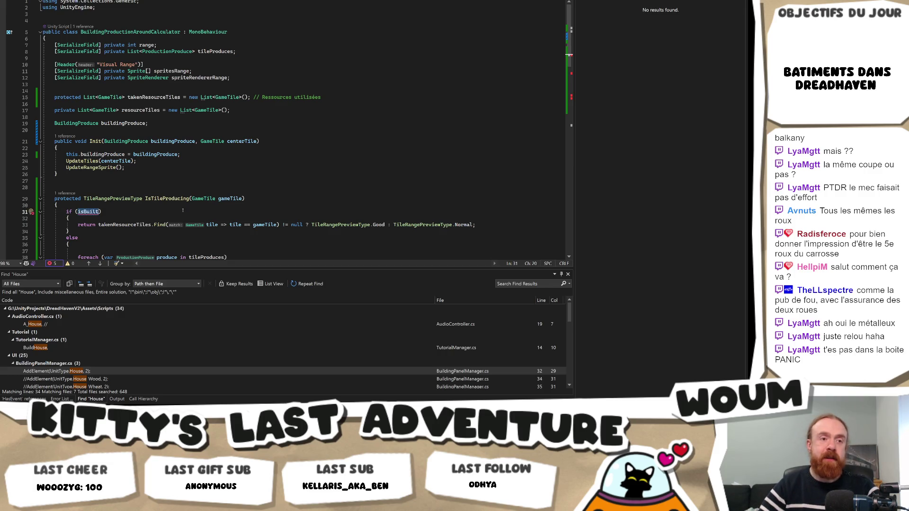
{"action": "key", "text": "BackSpace"}
{"action": "key", "text": "BackSpace"}
{"action": "key", "text": "BackSpace"}
{"action": "type", "text": "buildingProduce.IsB"}
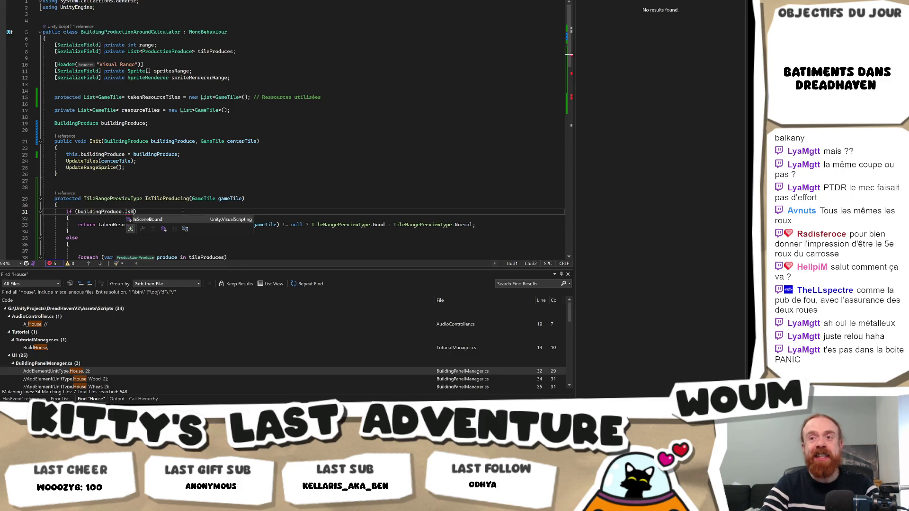
{"action": "key", "text": "BackSpace"}
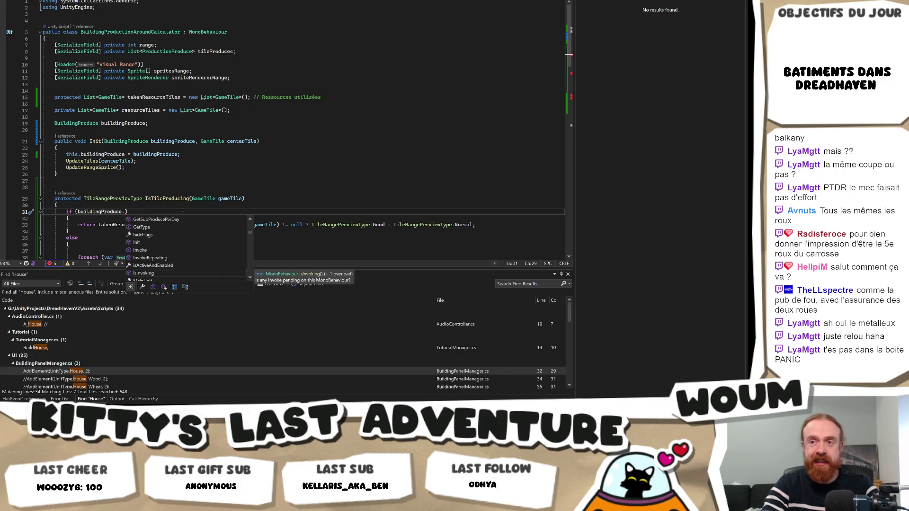
{"action": "type", "text": "IsBui"}
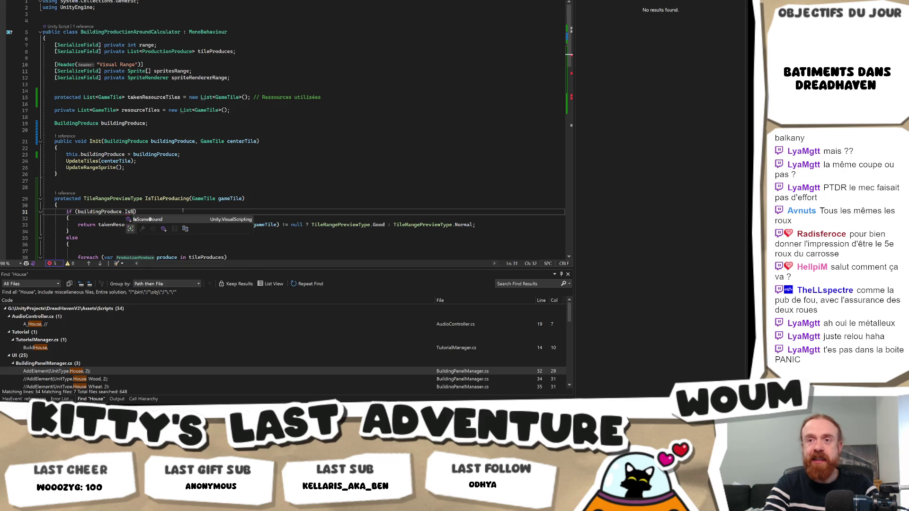
{"action": "type", "text": "lt)"}
Add 'this,' as the first argument of the calculator's Init call in the produce script
{"action": "key", "text": "ctrl+Tab"}
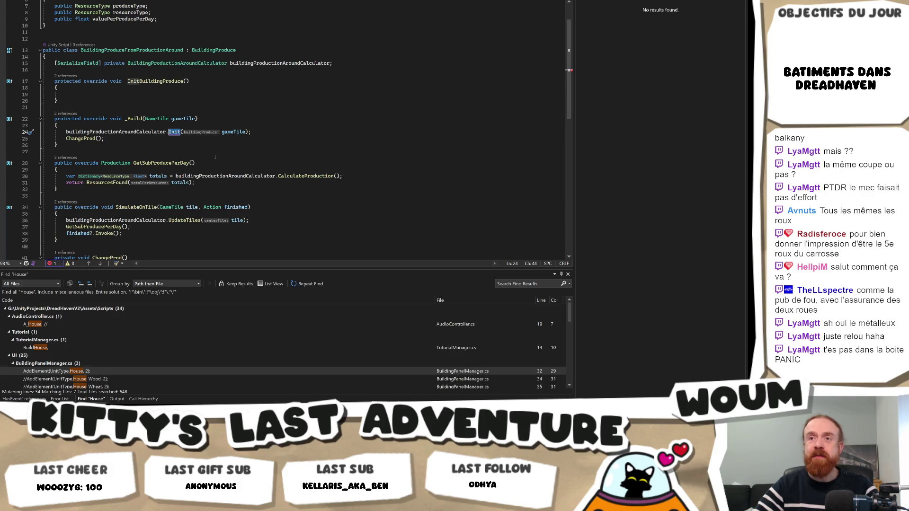
{"action": "left_click", "coordinate": [219, 132]}
{"action": "type", "text": "this,"}
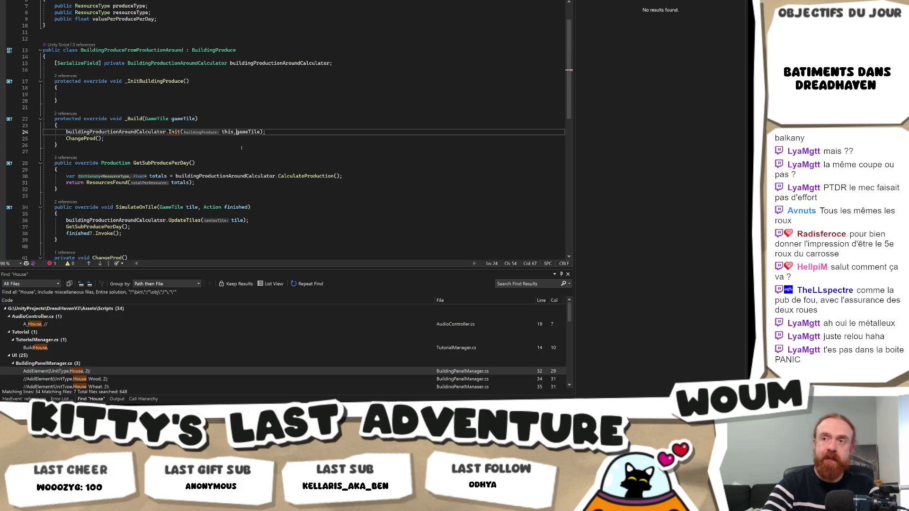
{"action": "left_click", "coordinate": [223, 108]}
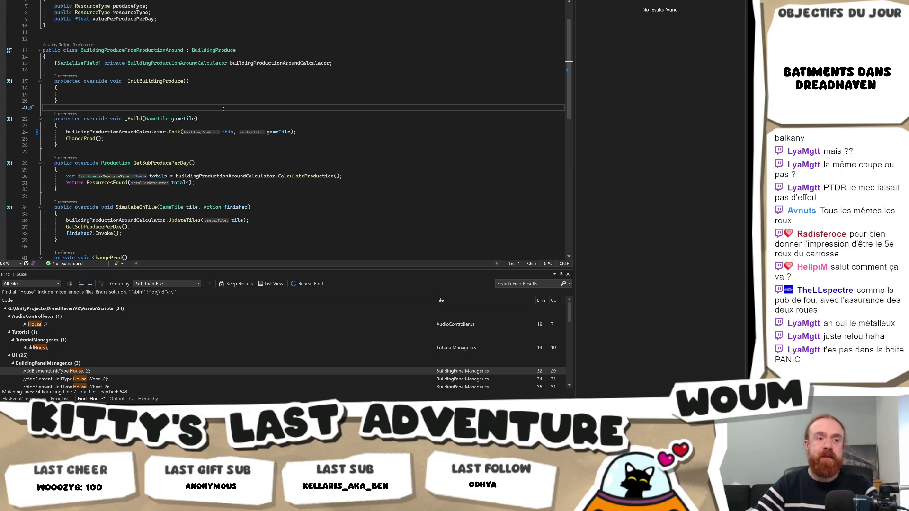
Go to the Init and IsBuilt definitions and select IsBuilt's protected access level
{"action": "left_click", "coordinate": [174, 132], "text": "ctrl"}
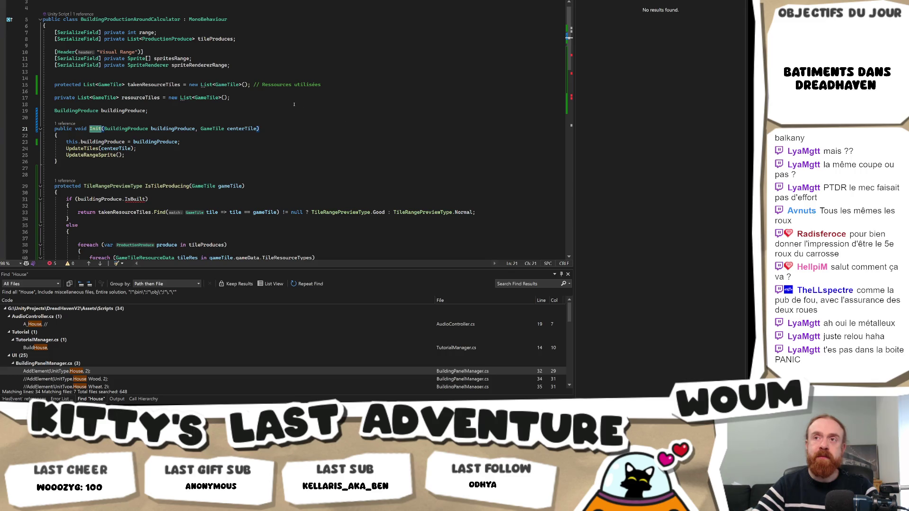
{"action": "scroll", "coordinate": [320, 100], "scroll_direction": "up", "scroll_amount": 1}
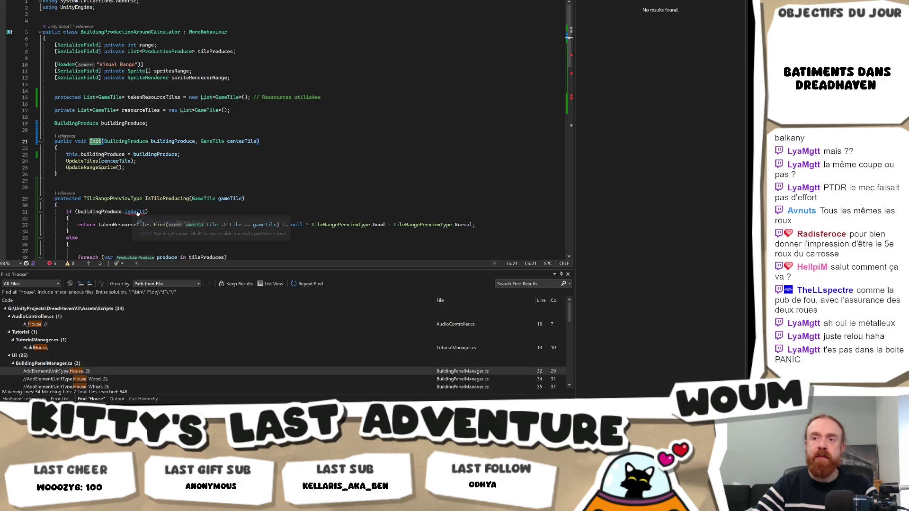
{"action": "left_click", "coordinate": [135, 211], "text": "ctrl"}
{"action": "double_click", "coordinate": [64, 131]}
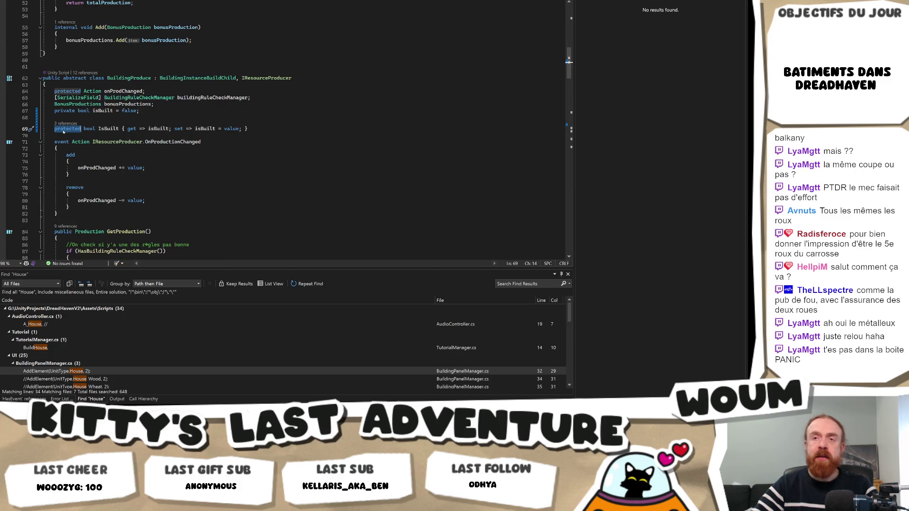
{"action": "type", "text": "public"}
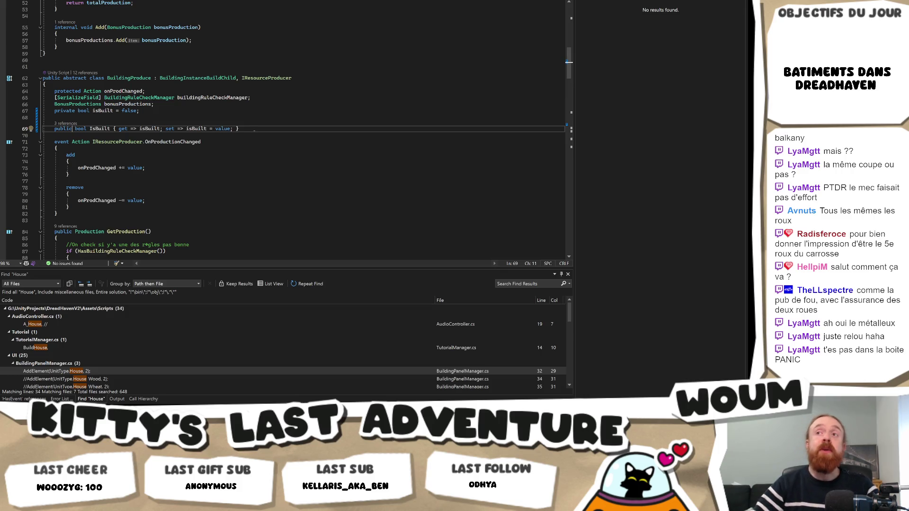
{"action": "key", "text": "ctrl+minus"}
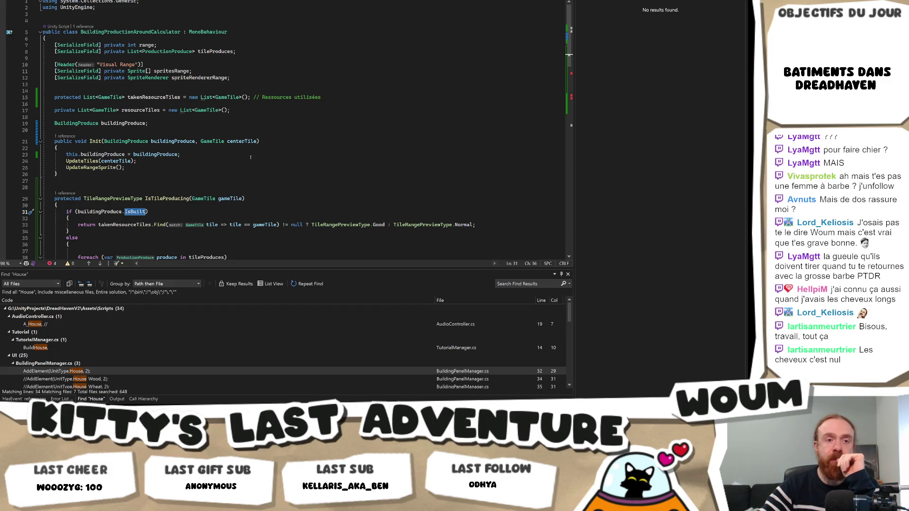
{"action": "scroll", "coordinate": [236, 167], "scroll_direction": "down", "scroll_amount": 1}
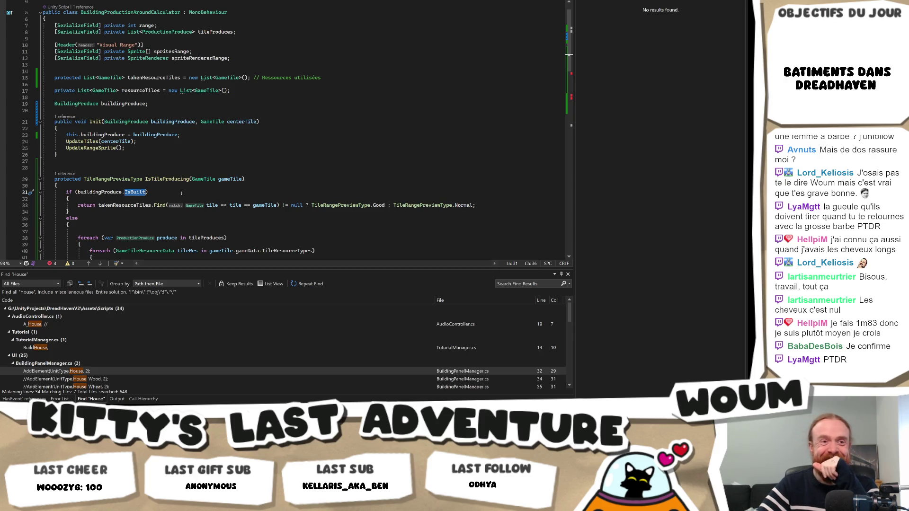
{"action": "left_click", "coordinate": [163, 194]}
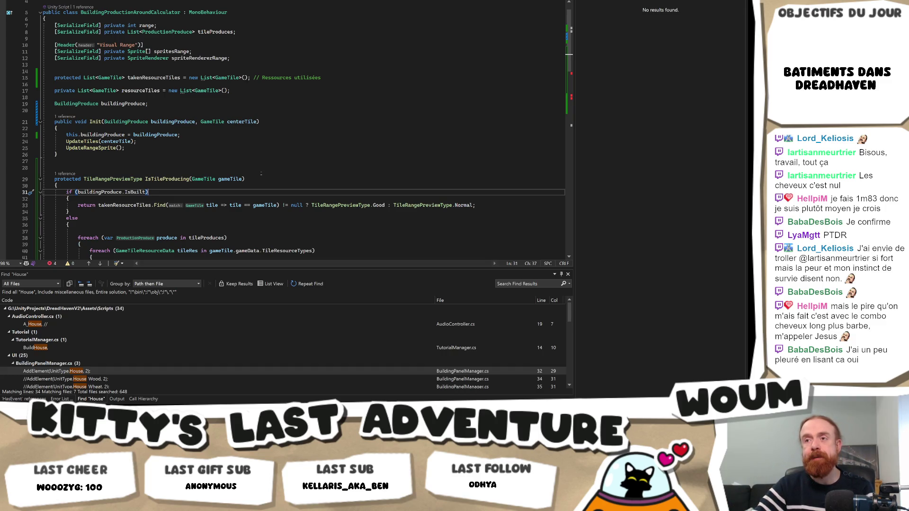
{"action": "double_click", "coordinate": [118, 205]}
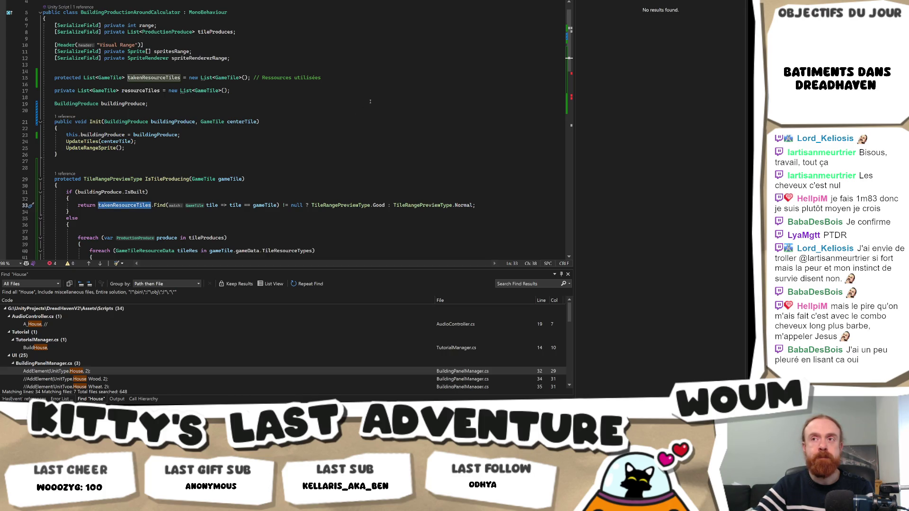
{"action": "scroll", "coordinate": [370, 101], "scroll_direction": "down", "scroll_amount": 5}
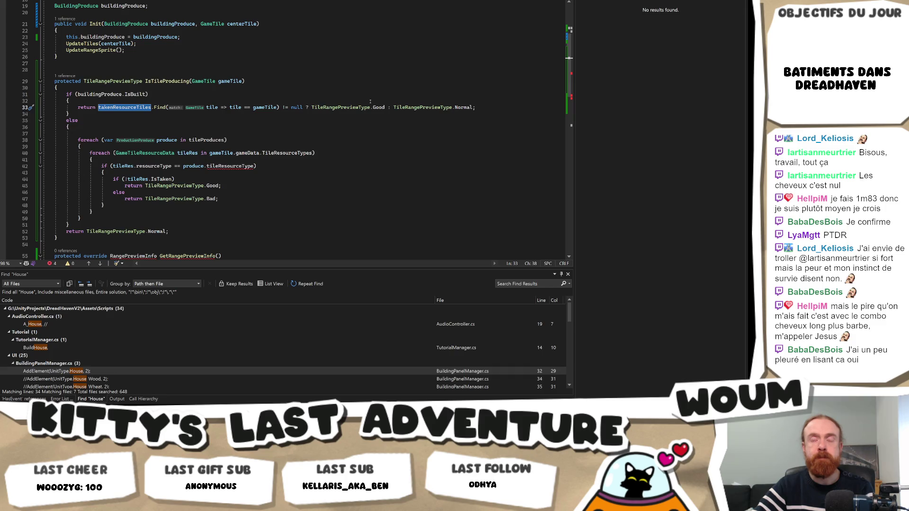
{"action": "scroll", "coordinate": [371, 102], "scroll_direction": "down", "scroll_amount": 4}
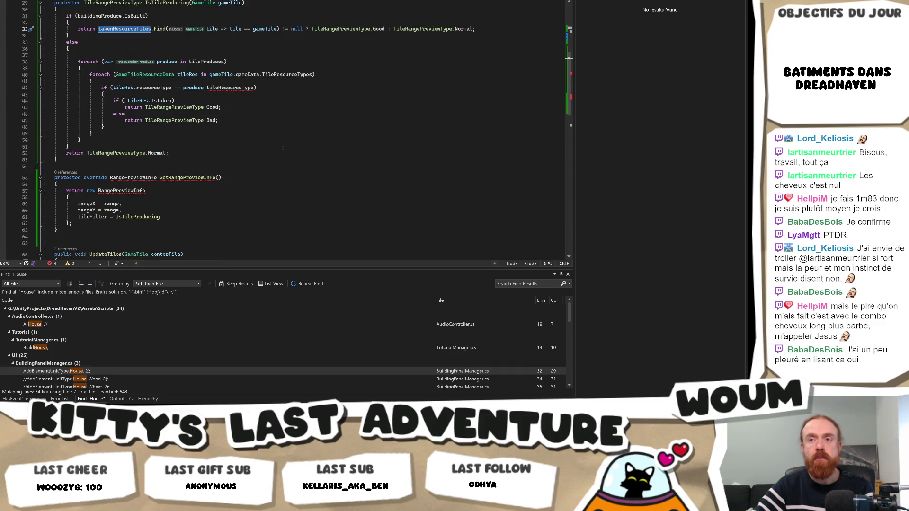
{"action": "left_click", "coordinate": [135, 182]}
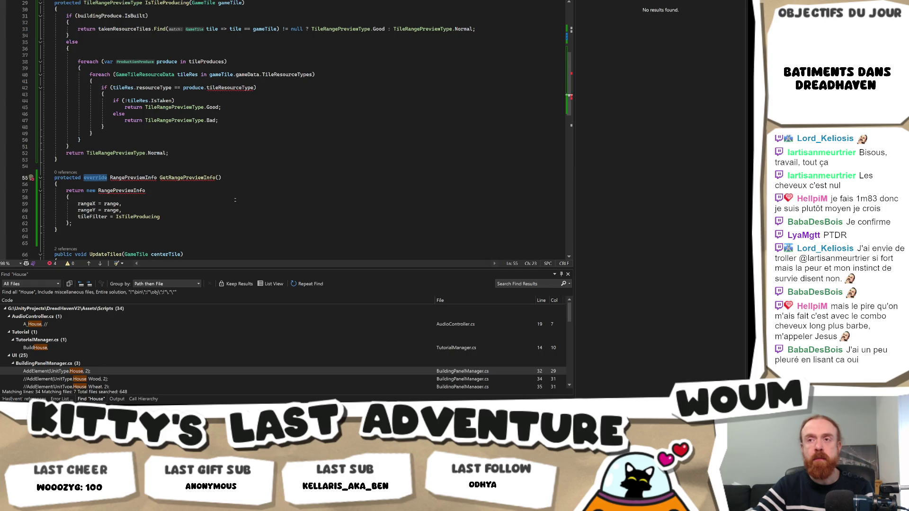
{"action": "scroll", "coordinate": [235, 201], "scroll_direction": "up", "scroll_amount": 6}
{"action": "scroll", "coordinate": [235, 200], "scroll_direction": "down", "scroll_amount": 4}
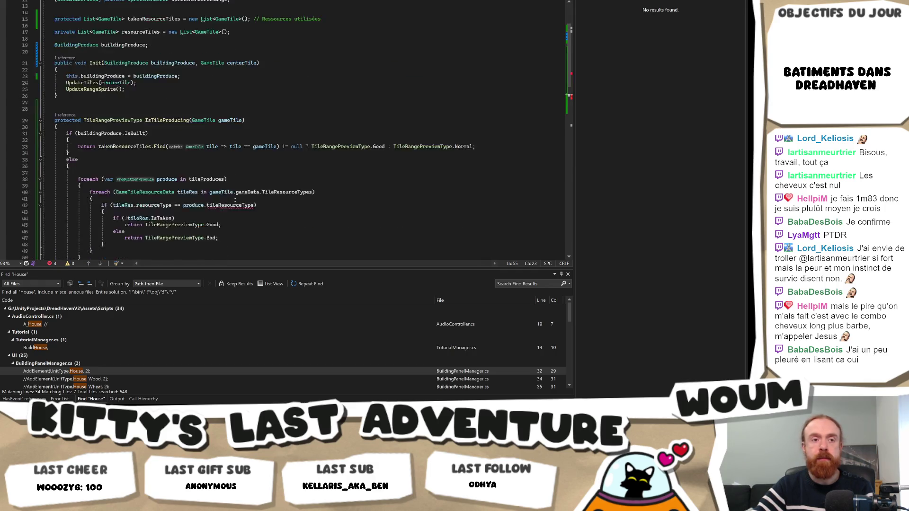
{"action": "left_click", "coordinate": [216, 217]}
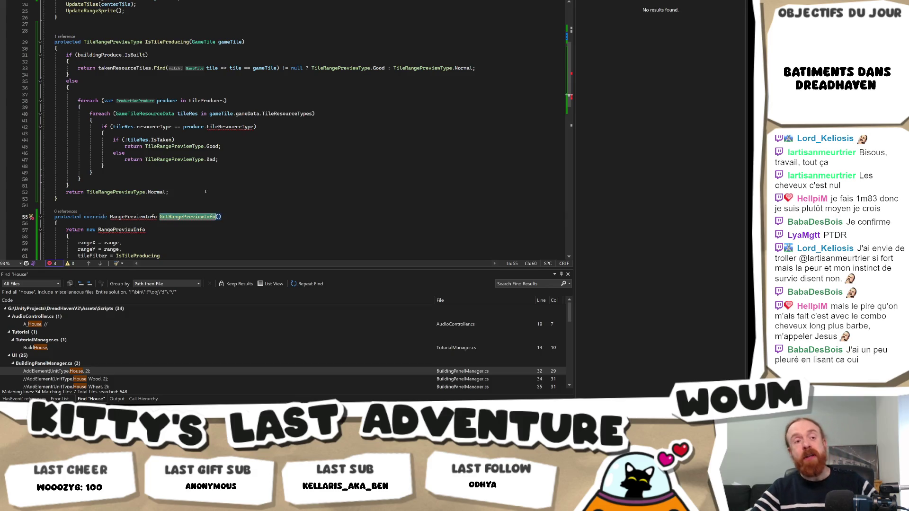
{"action": "left_click", "coordinate": [310, 133]}
Find GetRangePreviewInfo in BuildingProduce.cs, then return to BuildingProductionAroundCalculator.cs
{"action": "key", "text": "ctrl+Tab"}
{"action": "key", "text": "ctrl+f"}
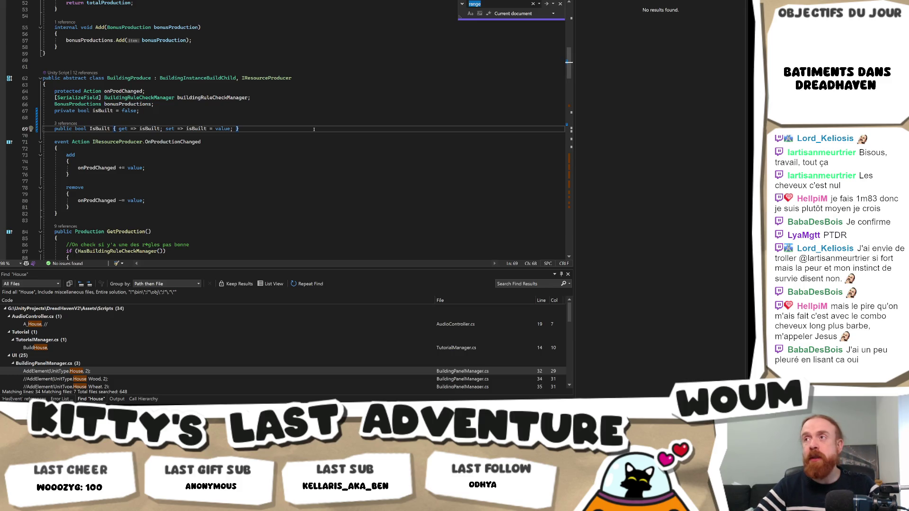
{"action": "type", "text": "GetRangePreviewInfo"}
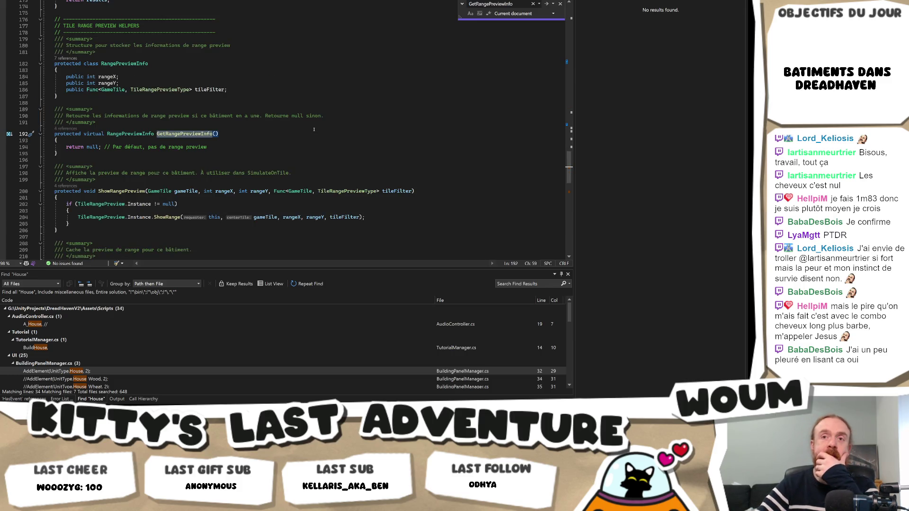
{"action": "key", "text": "ctrl+Tab"}
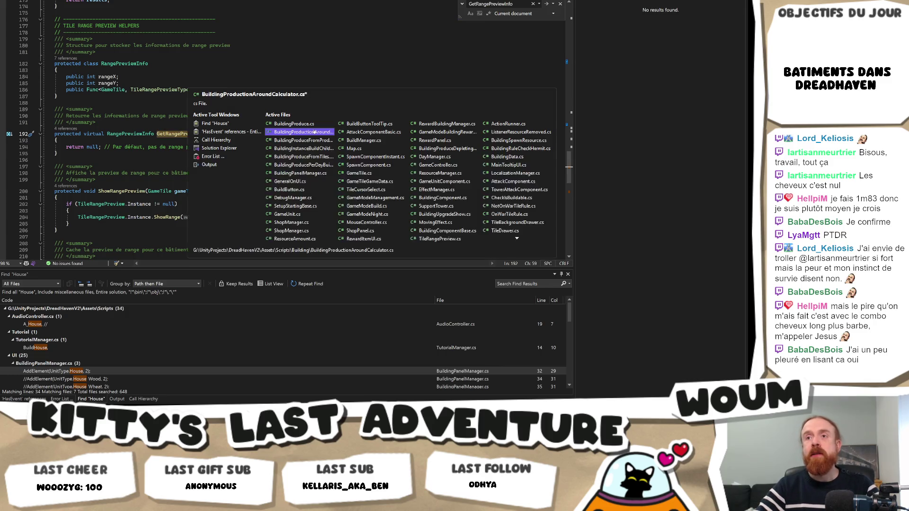
{"action": "left_click", "coordinate": [314, 133]}
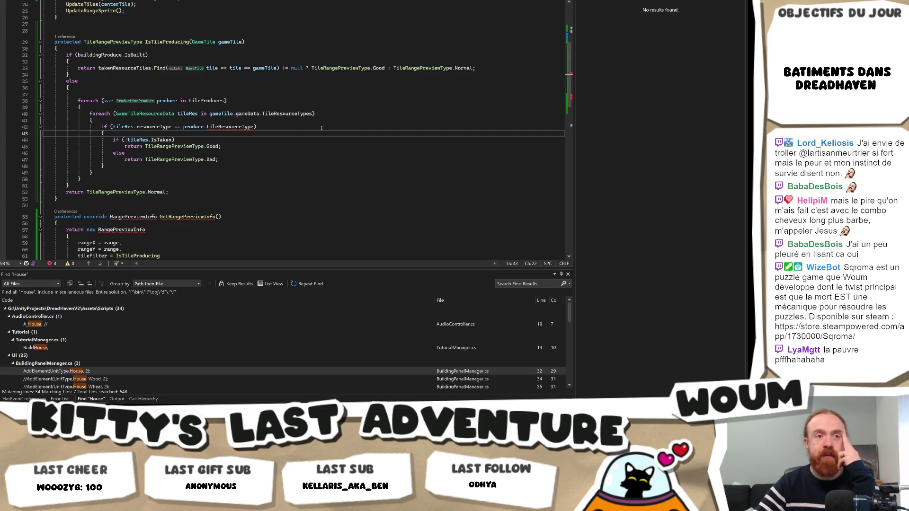
Go from the calculator's RangePreviewInfo usage to the base GetRangePreviewInfo definition
{"action": "double_click", "coordinate": [242, 127]}
{"action": "scroll", "coordinate": [291, 149], "scroll_direction": "up", "scroll_amount": 2}
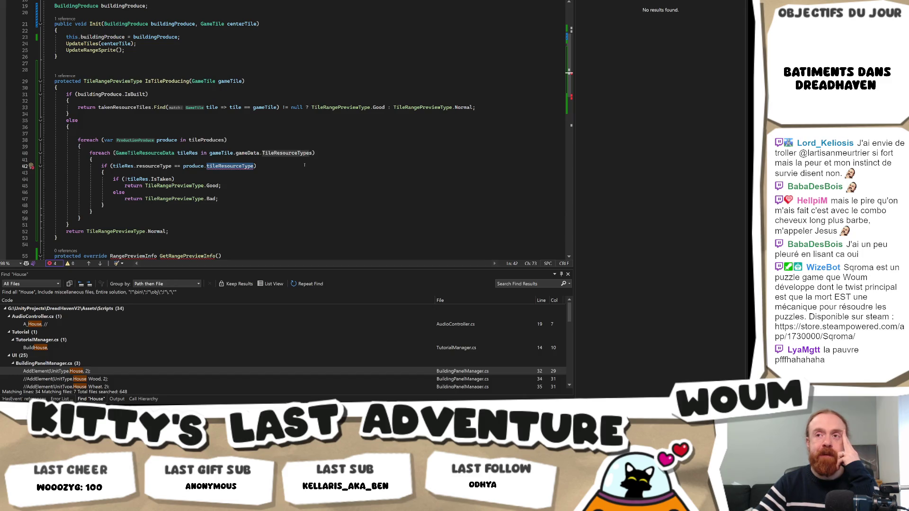
{"action": "scroll", "coordinate": [304, 164], "scroll_direction": "down", "scroll_amount": 3}
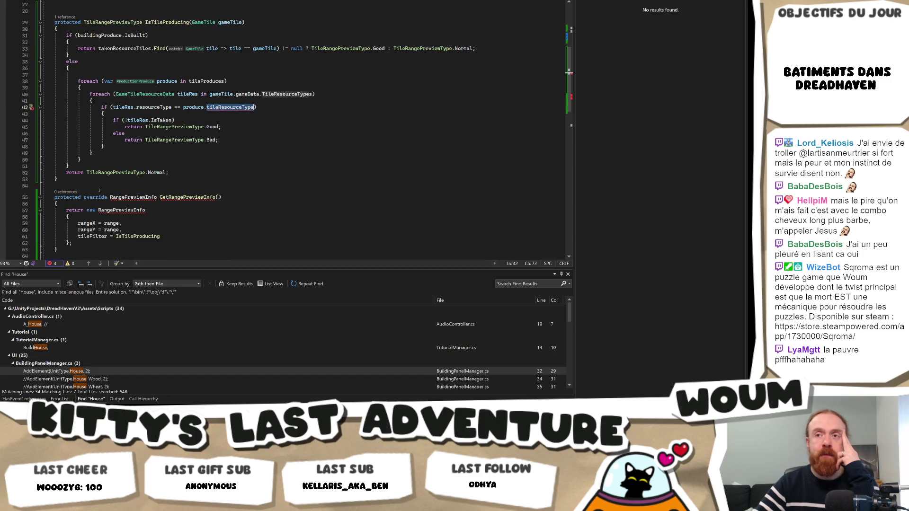
{"action": "mouse_move", "coordinate": [133, 197]}
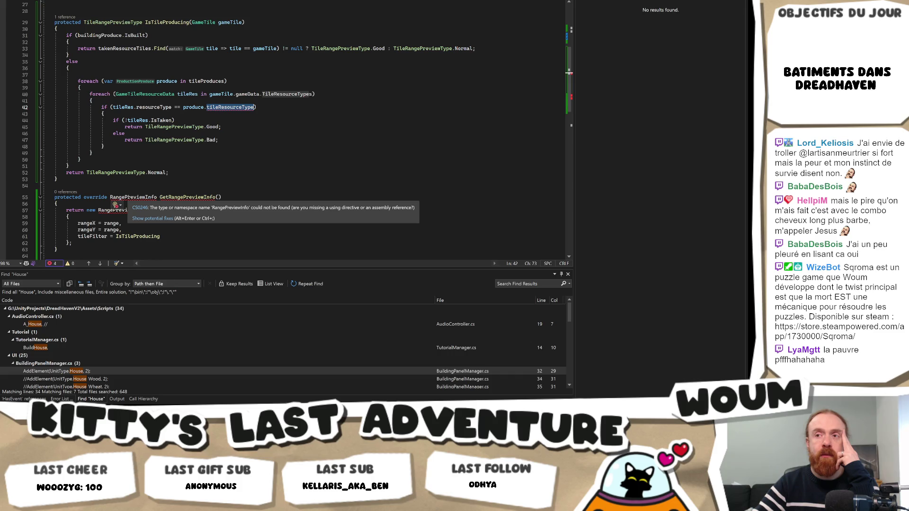
{"action": "left_click", "coordinate": [145, 197]}
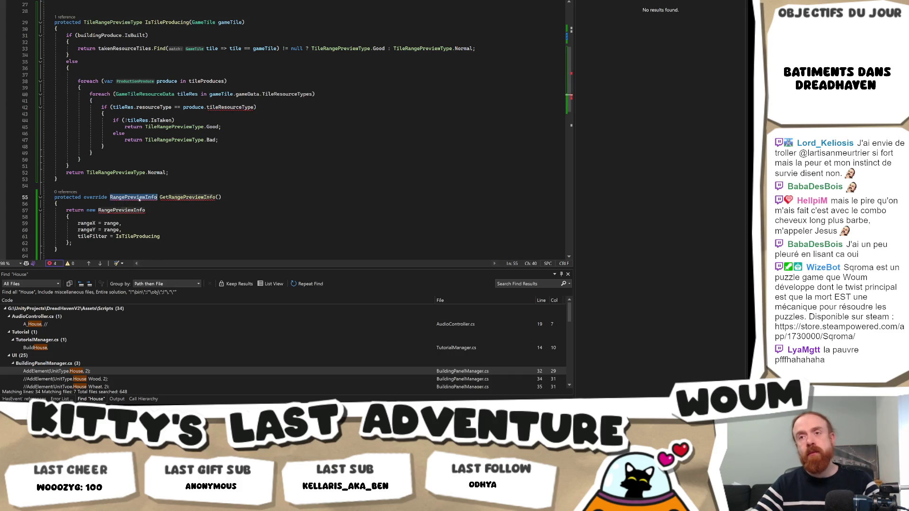
{"action": "key", "text": "alt+Home"}
Inspect the RangePreviewInfo return type and its class declaration around line 191
{"action": "left_click", "coordinate": [210, 160]}
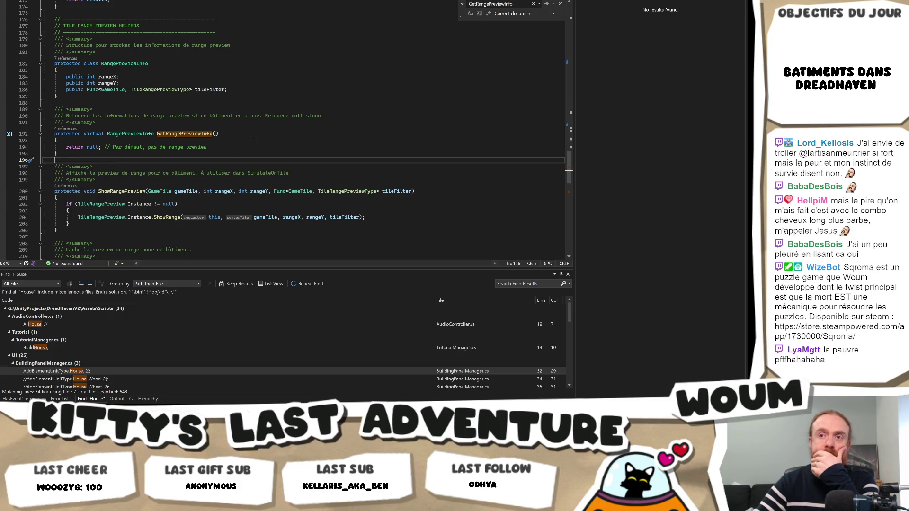
{"action": "left_click", "coordinate": [137, 133]}
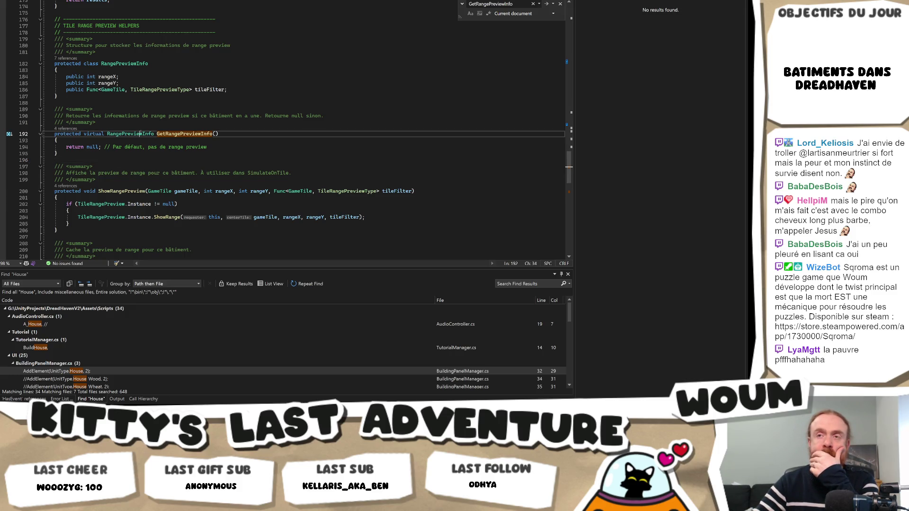
{"action": "scroll", "coordinate": [138, 133], "scroll_direction": "up", "scroll_amount": 3}
{"action": "key", "text": "Up"}
{"action": "left_click", "coordinate": [81, 122]}
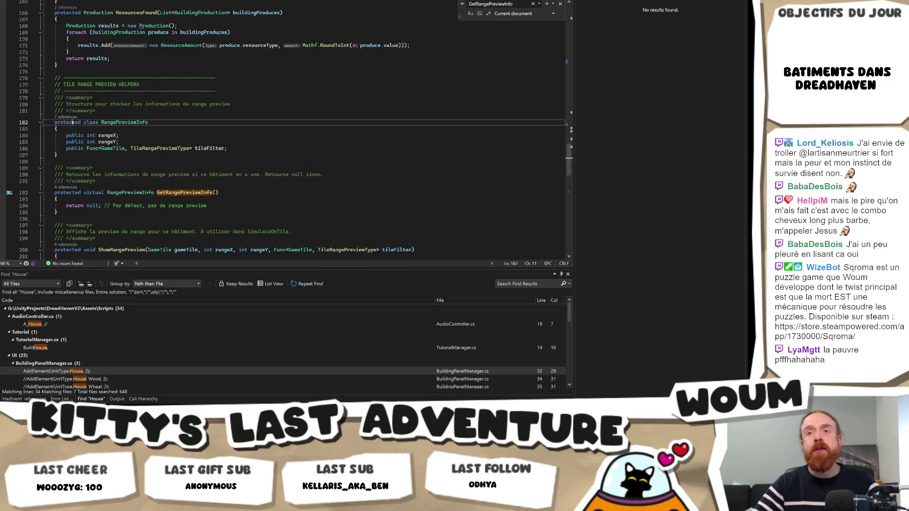
{"action": "scroll", "coordinate": [214, 163], "scroll_direction": "up", "scroll_amount": 3}
{"action": "scroll", "coordinate": [214, 163], "scroll_direction": "down", "scroll_amount": 4}
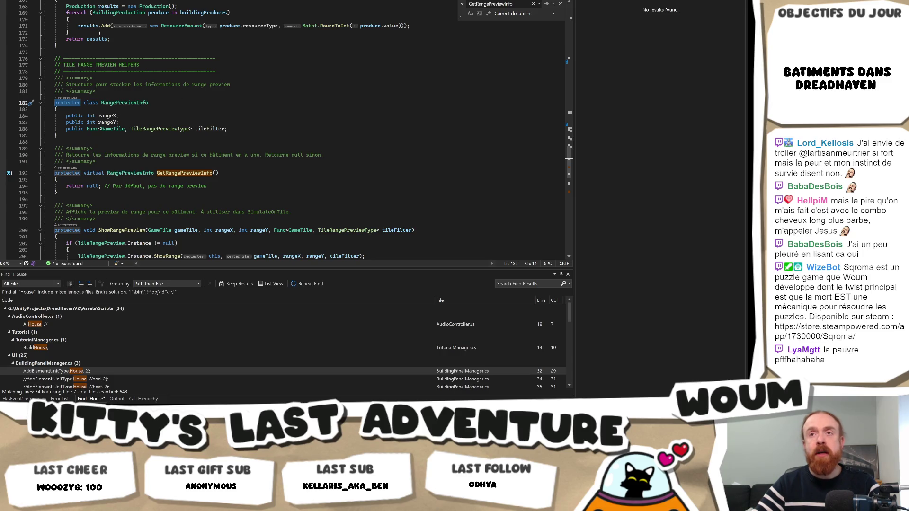
{"action": "mouse_move", "coordinate": [48, 58]}
{"action": "left_mouse_down"}
{"action": "mouse_move", "coordinate": [204, 170]}
{"action": "mouse_move", "coordinate": [199, 180]}
{"action": "mouse_move", "coordinate": [185, 124]}
{"action": "left_mouse_up"}
{"action": "left_click", "coordinate": [185, 126]}
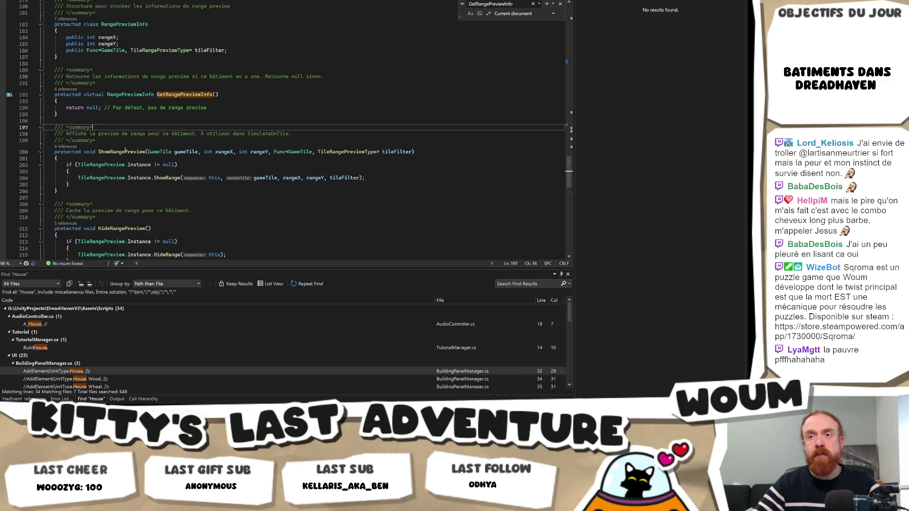
Review the base method's default 'return null' body on lines 194–195
{"action": "left_click", "coordinate": [149, 108]}
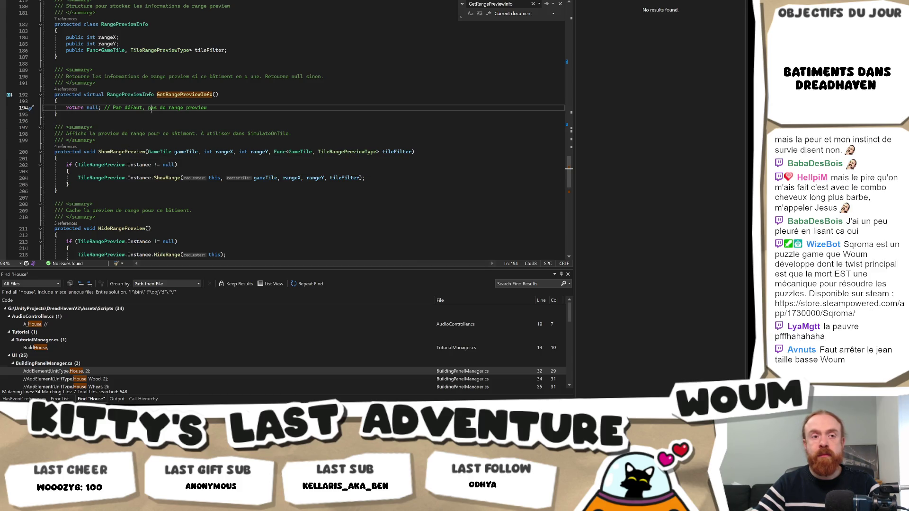
{"action": "scroll", "coordinate": [201, 100], "scroll_direction": "up", "scroll_amount": 1}
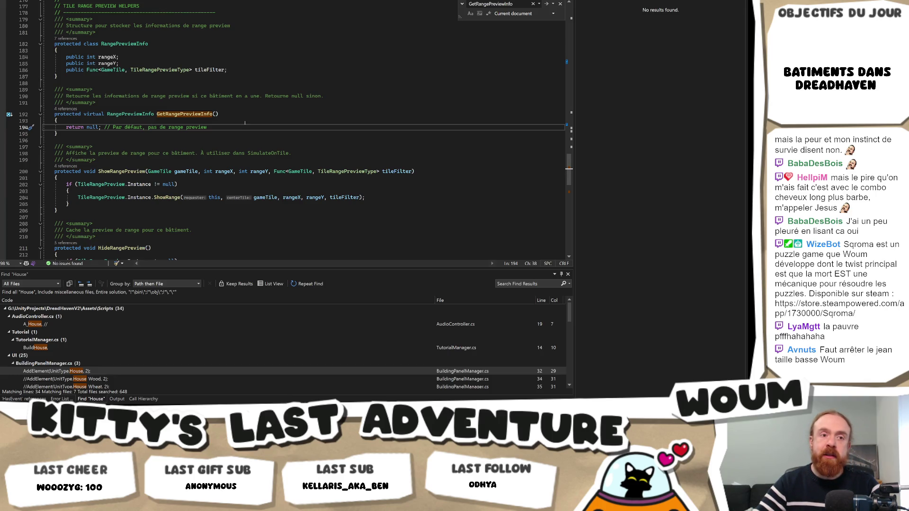
{"action": "key", "text": "F3"}
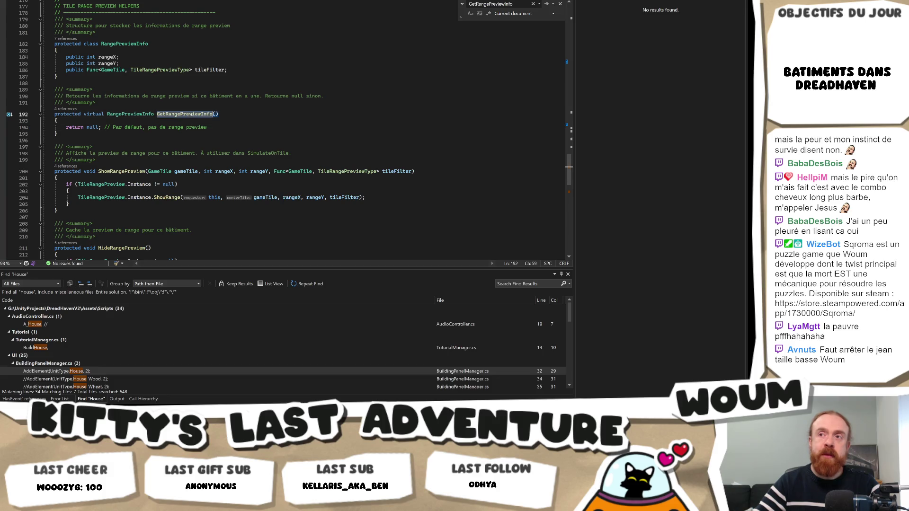
{"action": "left_click", "coordinate": [256, 133]}
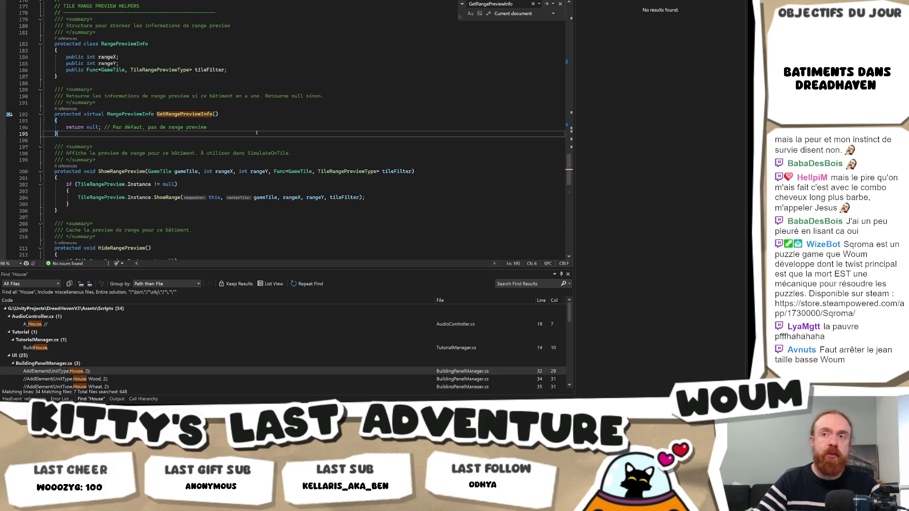
{"action": "left_click", "coordinate": [244, 129]}
{"action": "left_click", "coordinate": [243, 131]}
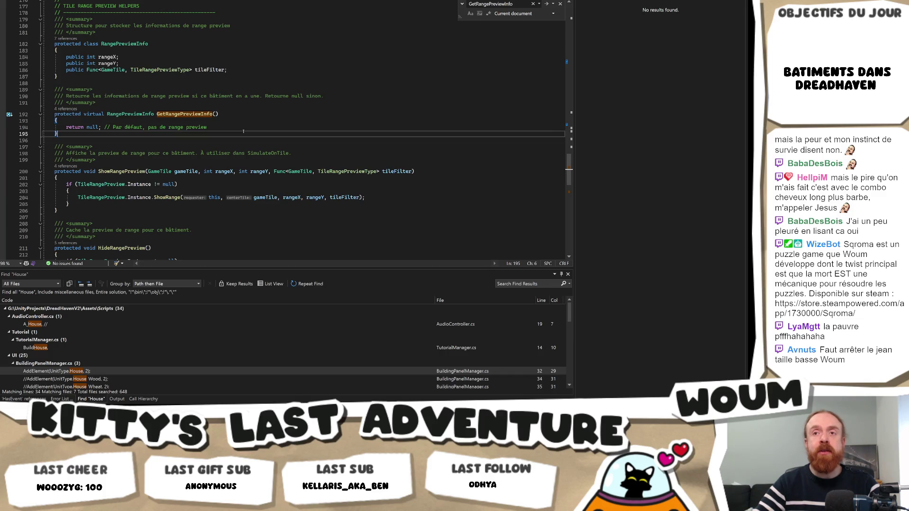
{"action": "scroll", "coordinate": [248, 127], "scroll_direction": "up", "scroll_amount": 3}
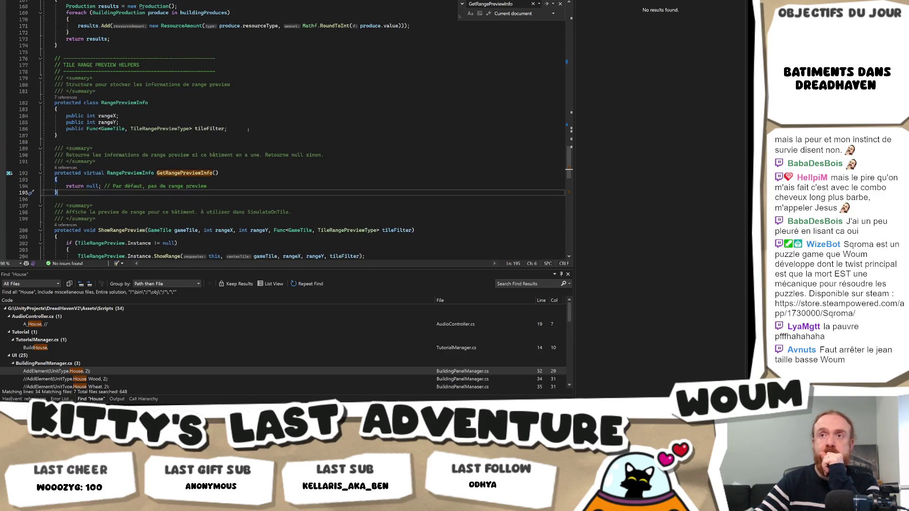
Compare the base RangePreviewInfo class with the derived calculator script
{"action": "scroll", "coordinate": [244, 129], "scroll_direction": "down", "scroll_amount": 5}
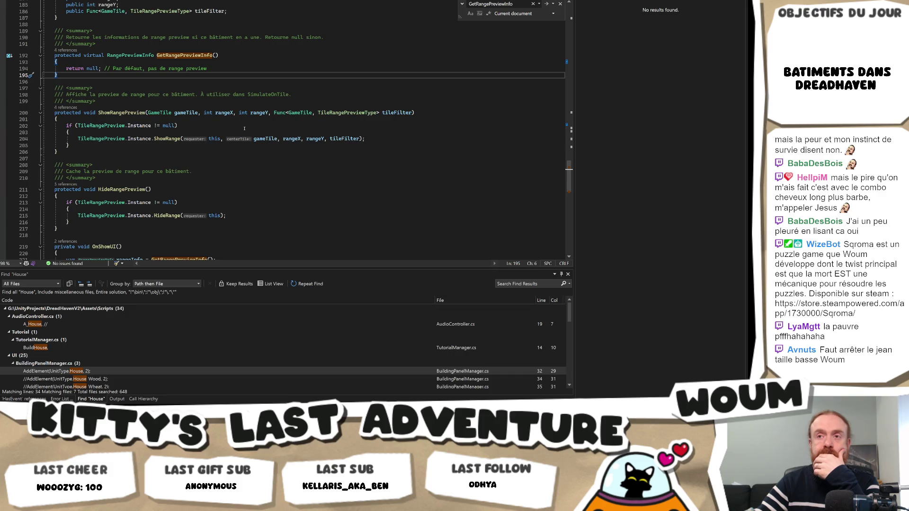
{"action": "scroll", "coordinate": [245, 129], "scroll_direction": "down", "scroll_amount": 4}
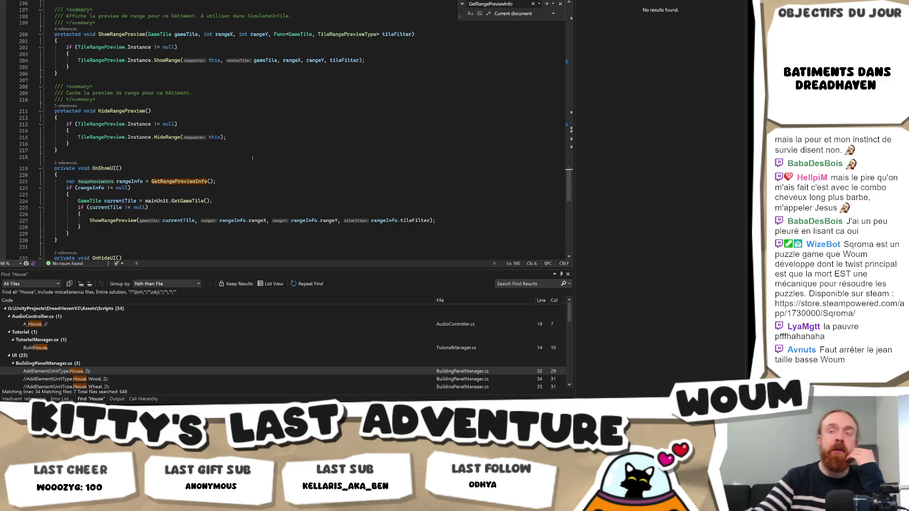
{"action": "scroll", "coordinate": [217, 135], "scroll_direction": "up", "scroll_amount": 3}
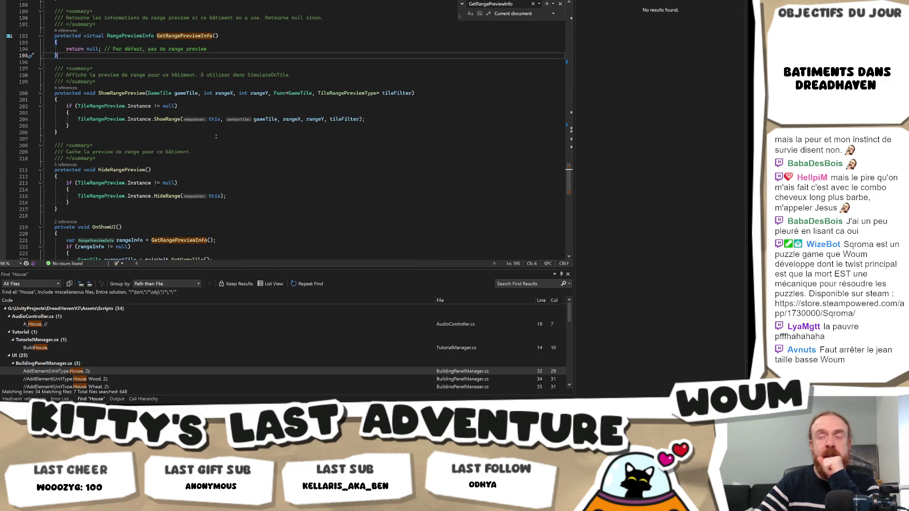
{"action": "scroll", "coordinate": [199, 113], "scroll_direction": "up", "scroll_amount": 3}
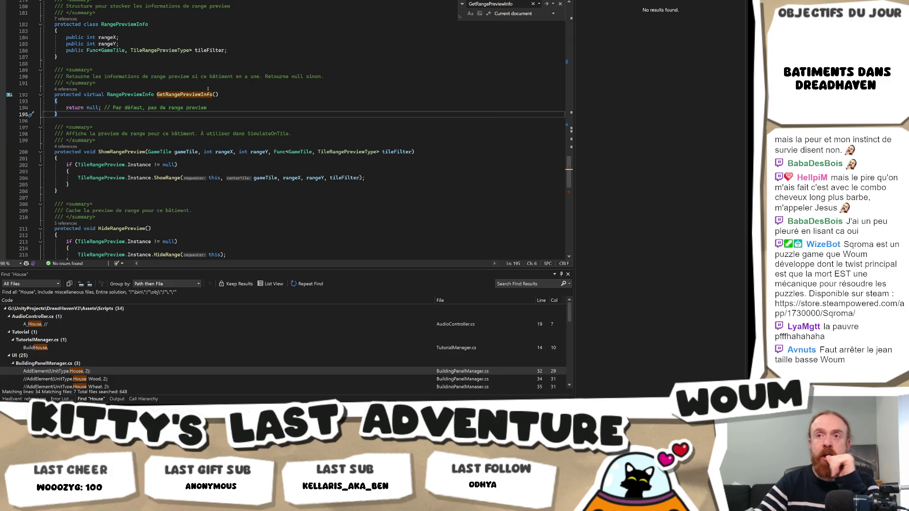
{"action": "scroll", "coordinate": [206, 87], "scroll_direction": "up", "scroll_amount": 4}
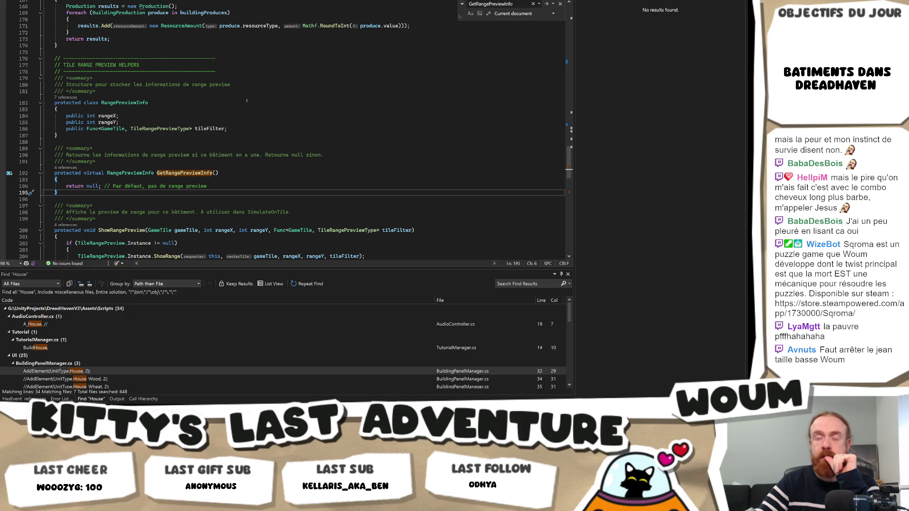
{"action": "scroll", "coordinate": [247, 100], "scroll_direction": "down", "scroll_amount": 3}
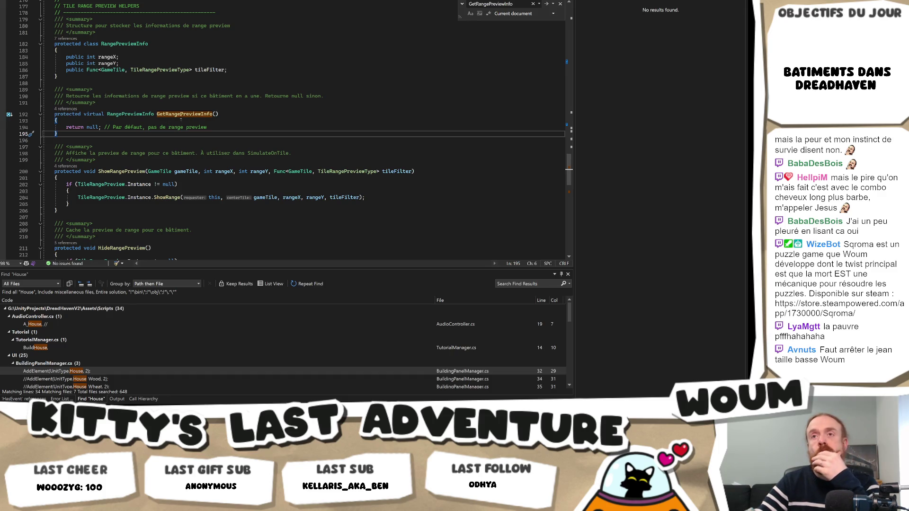
{"action": "left_click", "coordinate": [203, 77]}
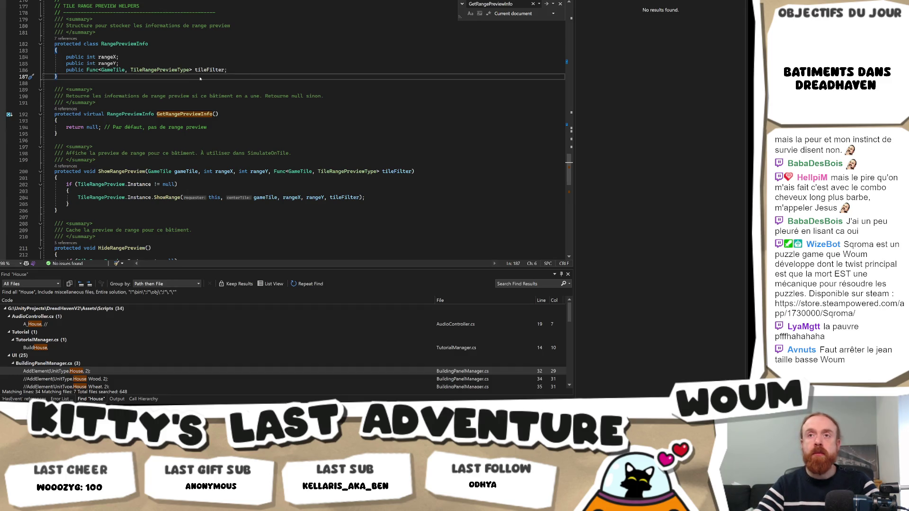
{"action": "key", "text": "ctrl+Tab"}
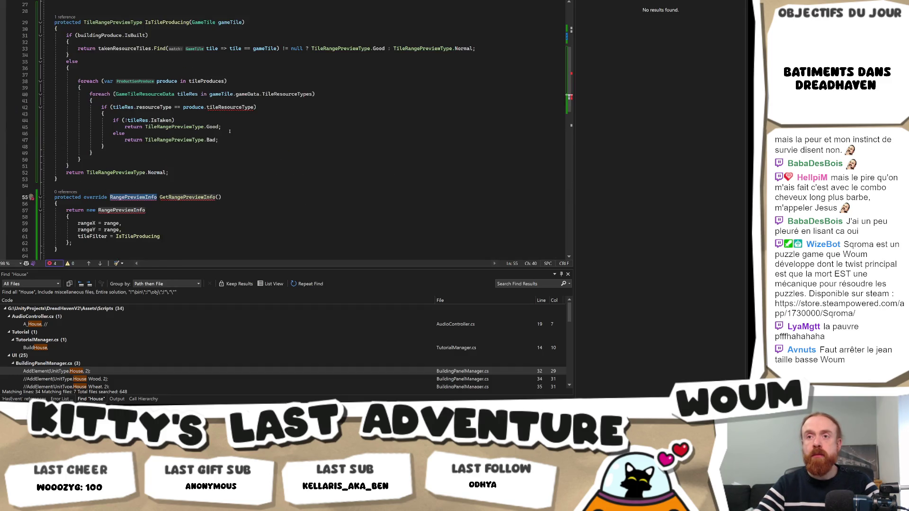
{"action": "key", "text": "ctrl+Tab"}
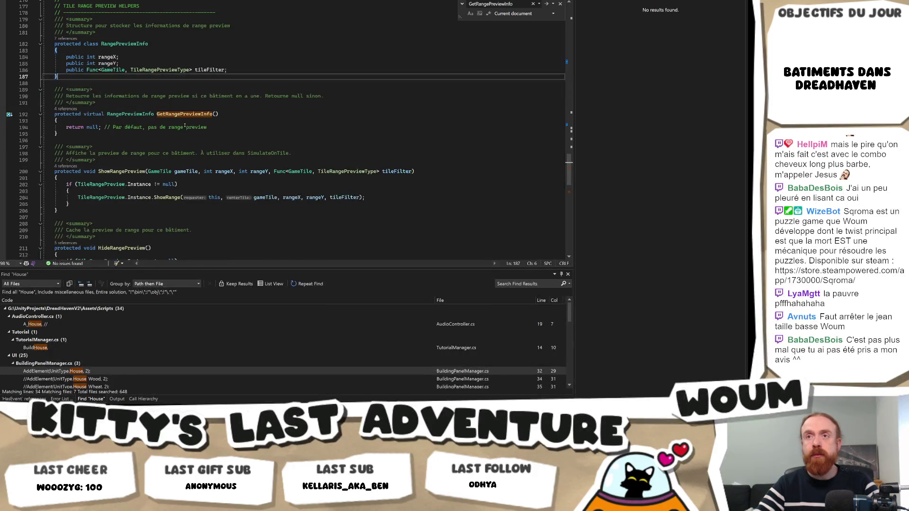
Select the 'protected class RangePreviewInfo' declaration on line 182 to copy it
{"action": "scroll", "coordinate": [240, 125], "scroll_direction": "down", "scroll_amount": 4}
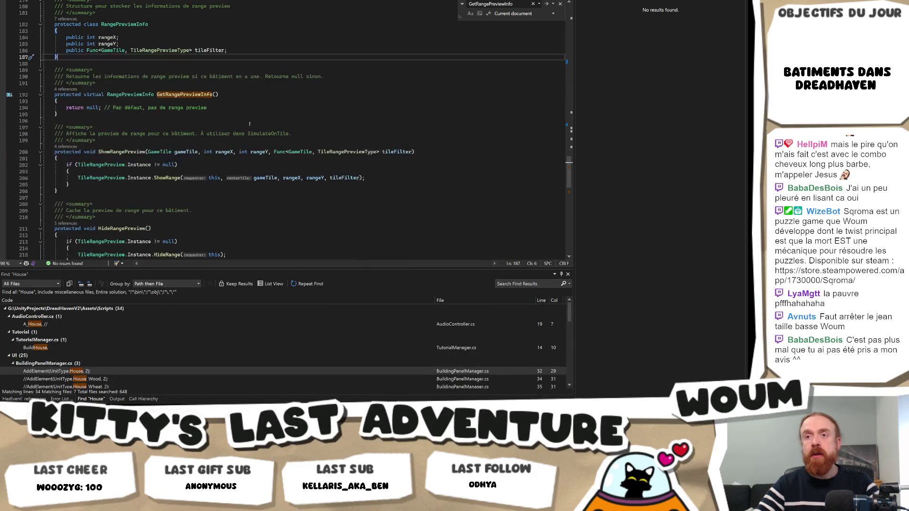
{"action": "scroll", "coordinate": [252, 121], "scroll_direction": "up", "scroll_amount": 3}
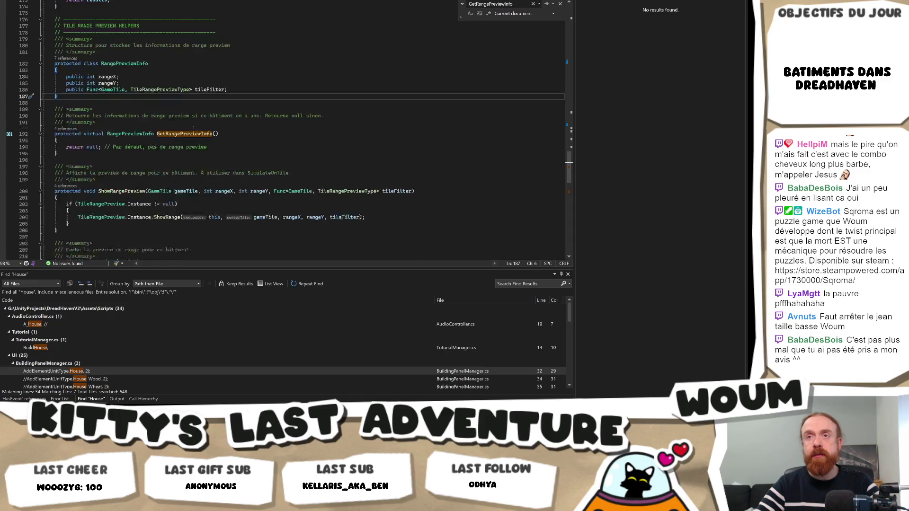
{"action": "left_click_drag", "start_coordinate": [54, 83], "coordinate": [104, 116]}
{"action": "key", "text": "ctrl+f"}
{"action": "left_click", "coordinate": [150, 83]}
{"action": "left_click_drag", "start_coordinate": [150, 83], "coordinate": [54, 83]}
{"action": "key", "text": "ctrl+c"}
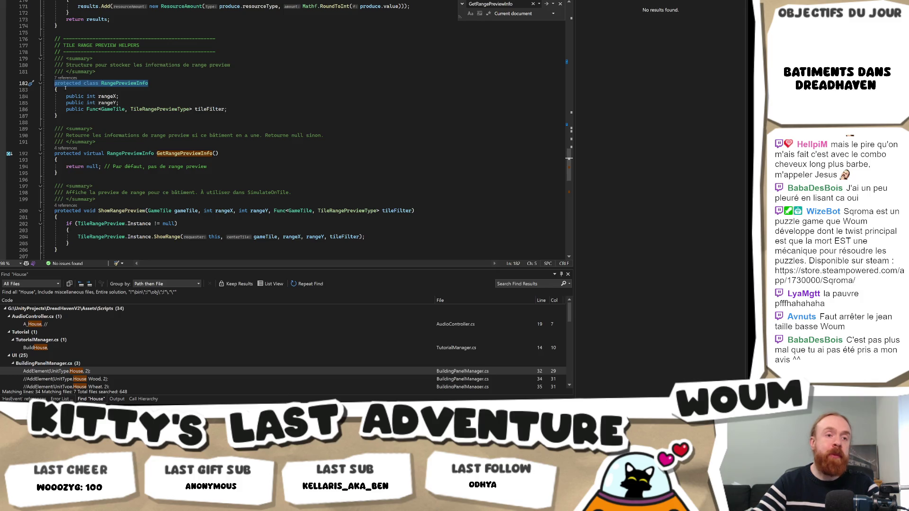
Save a card reading 'protected class RangePreviewInfo extract' to the Codecks A faire deck
{"action": "mouse_move", "coordinate": [112, 406]}
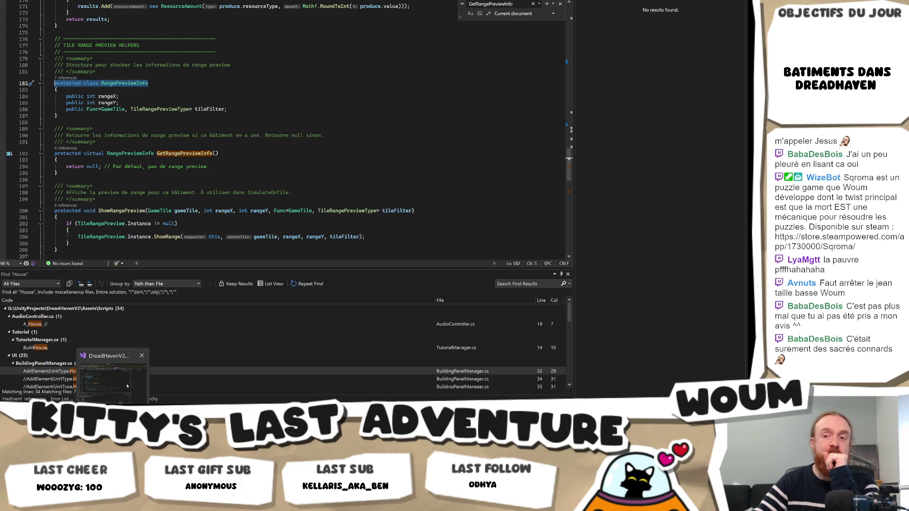
{"action": "left_click", "coordinate": [97, 379]}
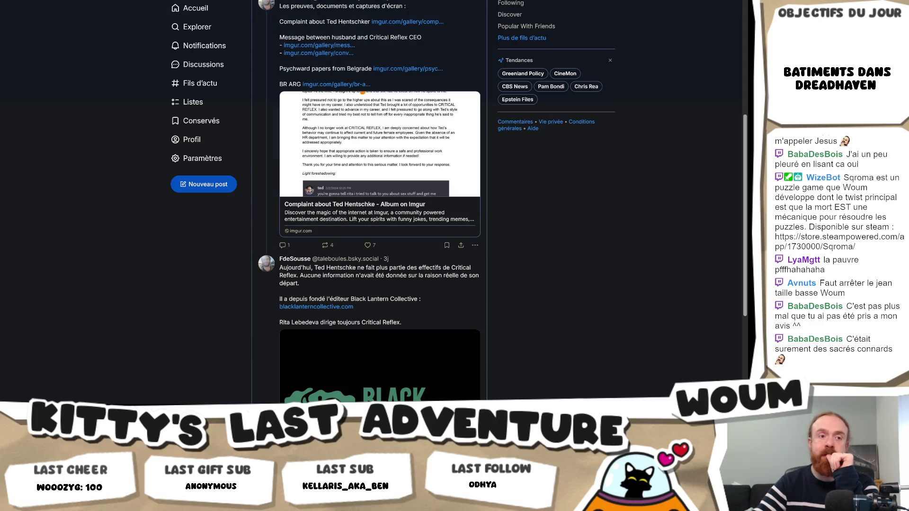
{"action": "left_click", "coordinate": [28, 1]}
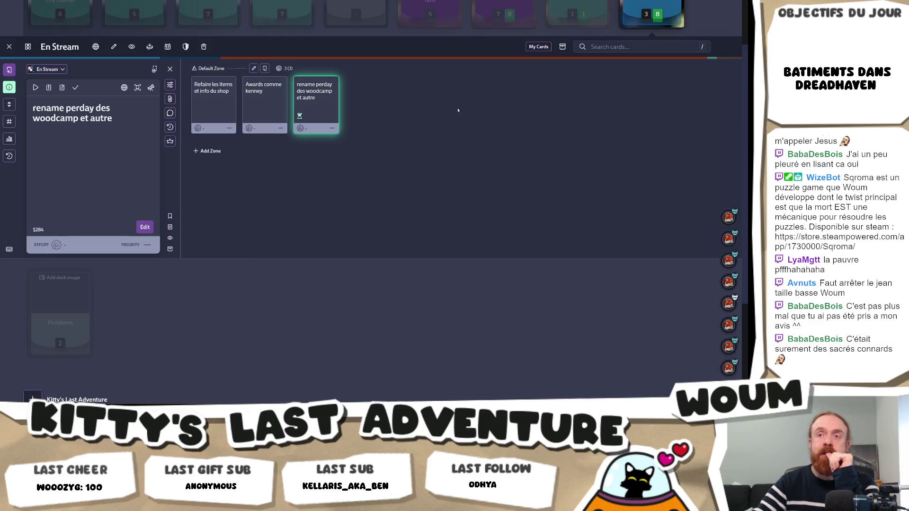
{"action": "scroll", "coordinate": [456, 114], "scroll_direction": "up", "scroll_amount": 3}
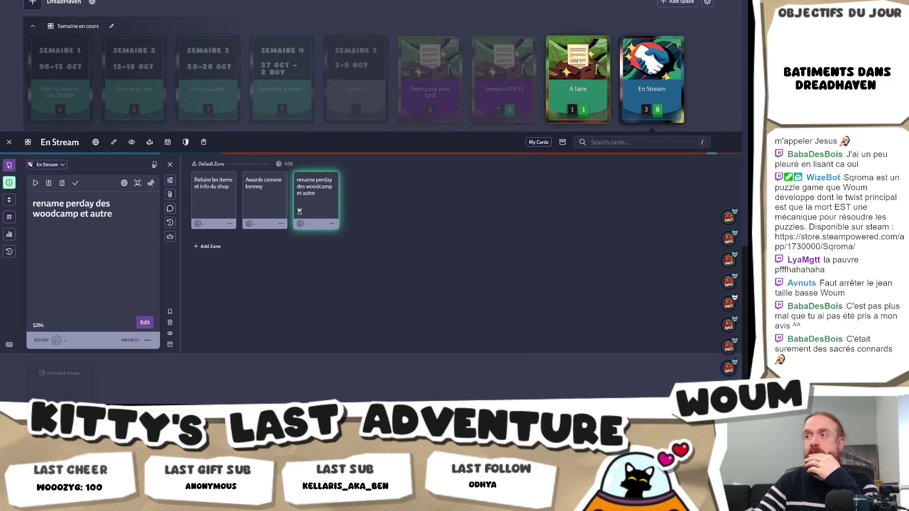
{"action": "left_click", "coordinate": [578, 80]}
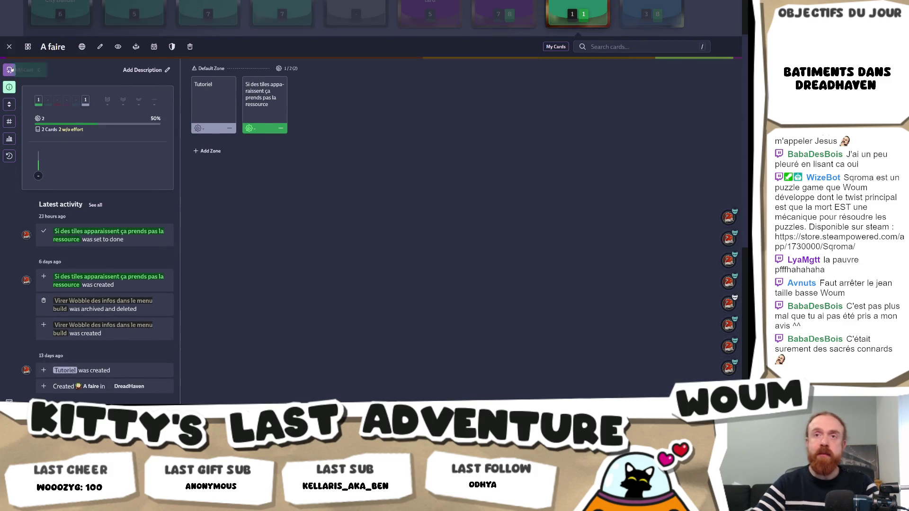
{"action": "left_click", "coordinate": [9, 69]}
{"action": "key", "text": "ctrl+v"}
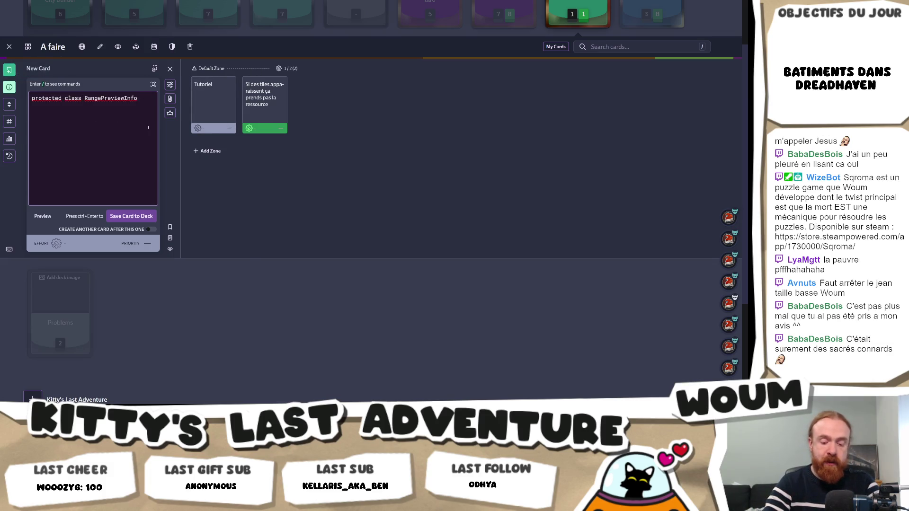
{"action": "type", "text": "extract"}
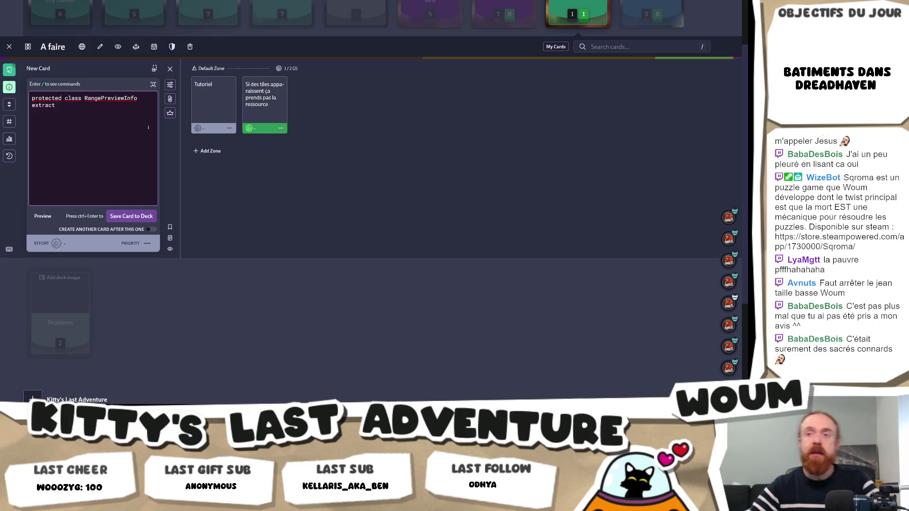
{"action": "left_click", "coordinate": [133, 216]}
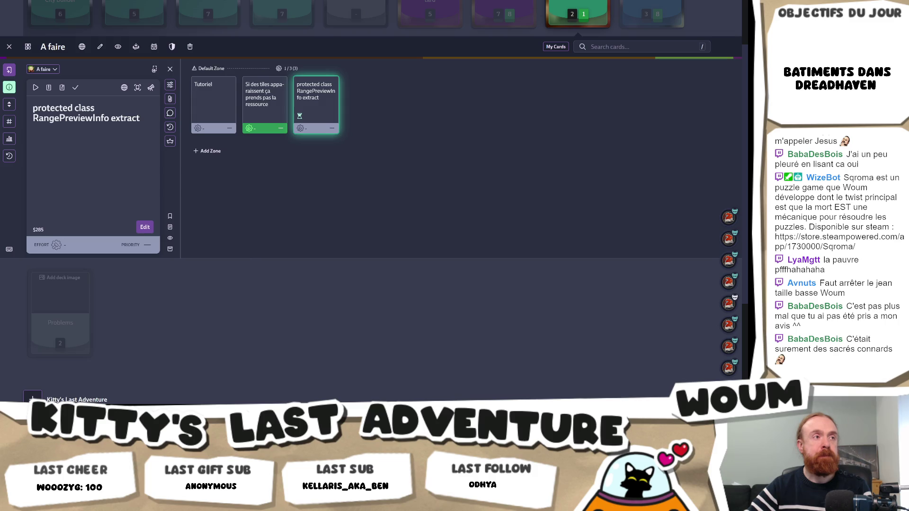
{"action": "key", "text": "alt+Tab"}
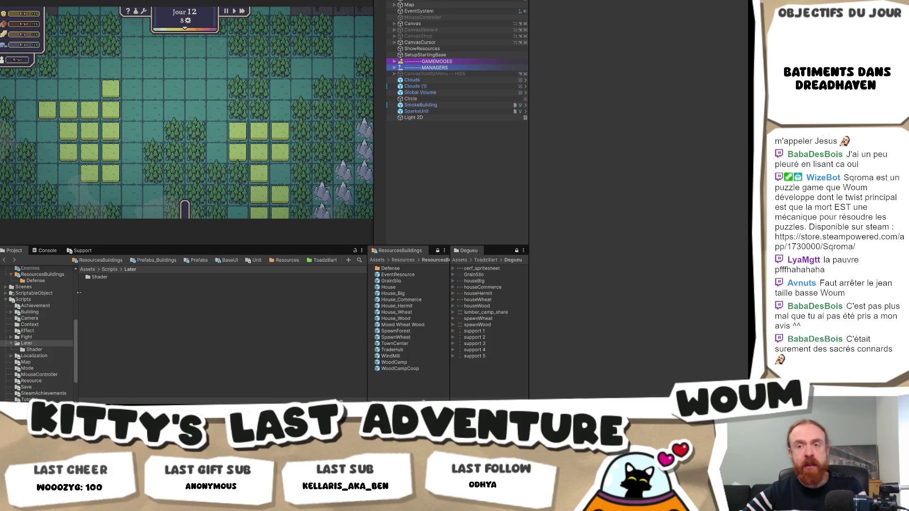
Switch the Codecks board to the En Stream deck, then go back to Visual Studio
{"action": "key", "text": "alt+Tab"}
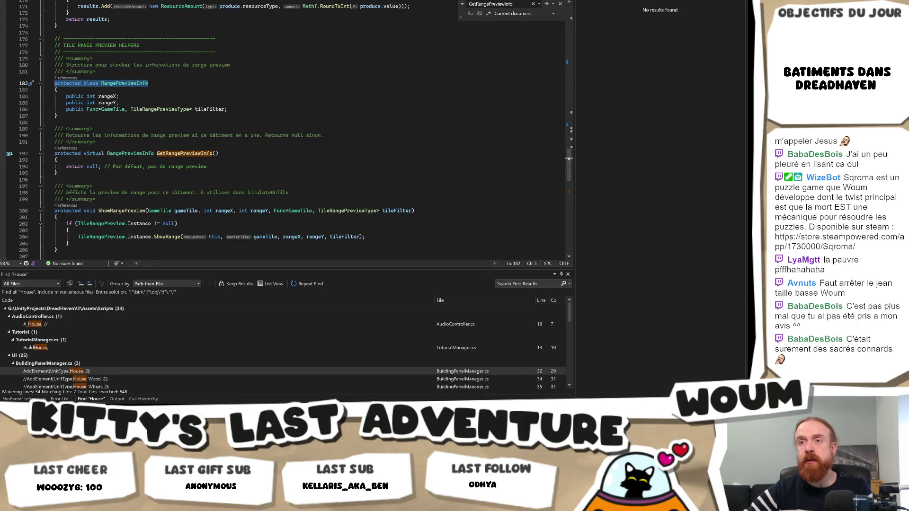
{"action": "key", "text": "alt+Tab"}
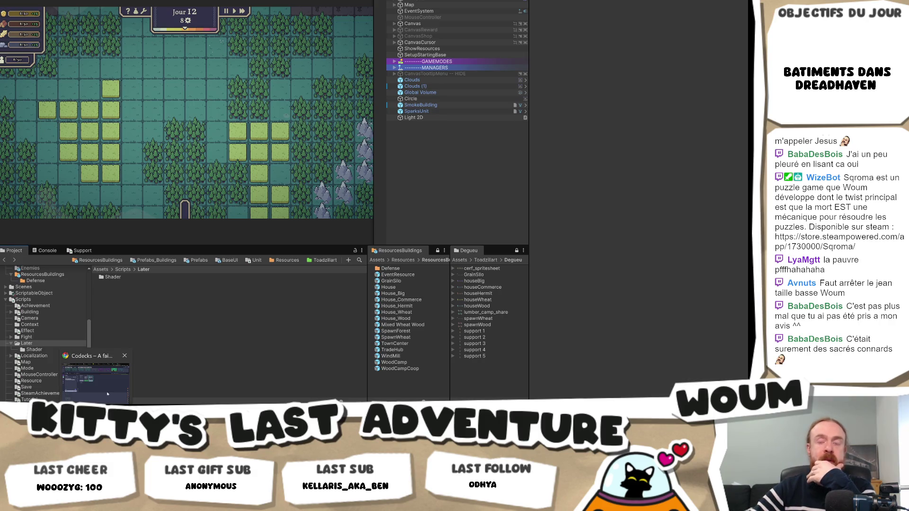
{"action": "left_click", "coordinate": [107, 394]}
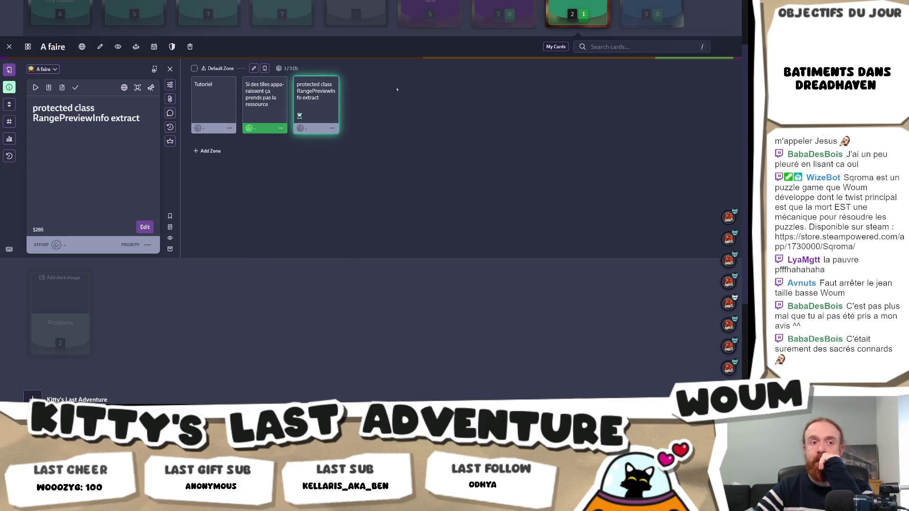
{"action": "scroll", "coordinate": [396, 90], "scroll_direction": "up", "scroll_amount": 2}
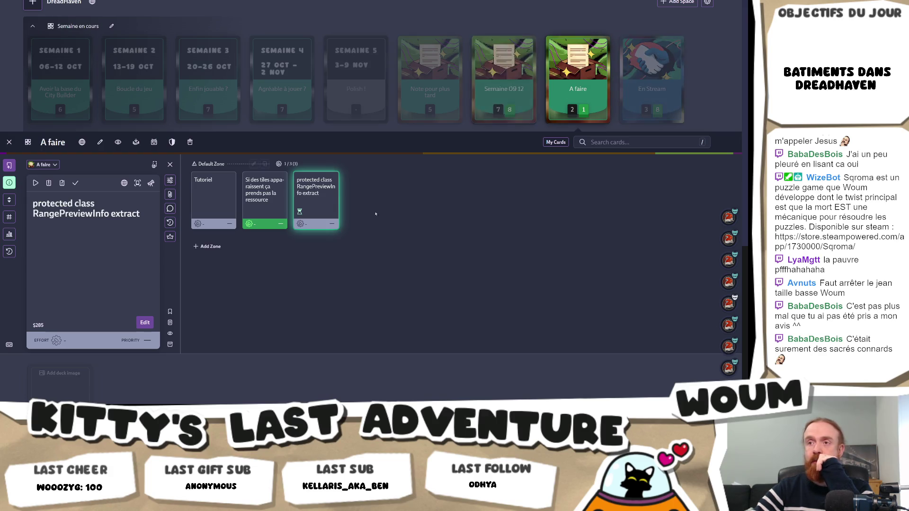
{"action": "left_click", "coordinate": [652, 76]}
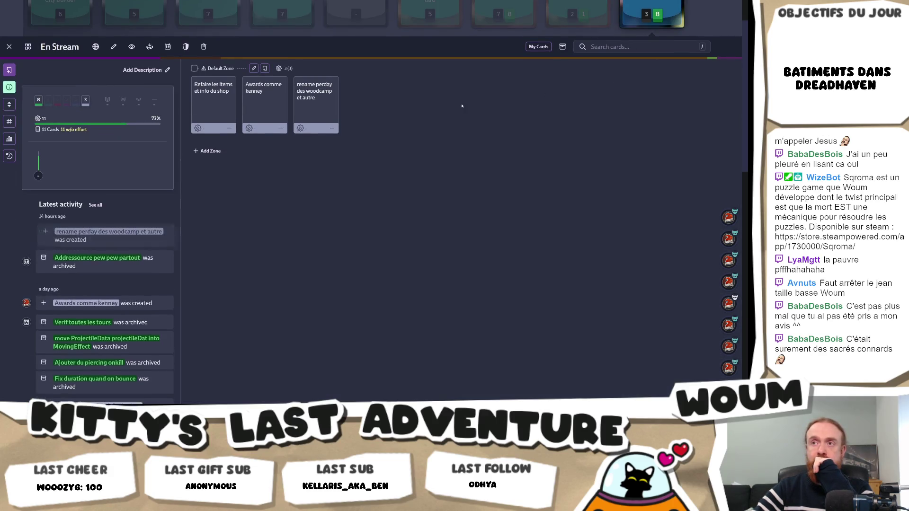
{"action": "key", "text": "alt+Tab"}
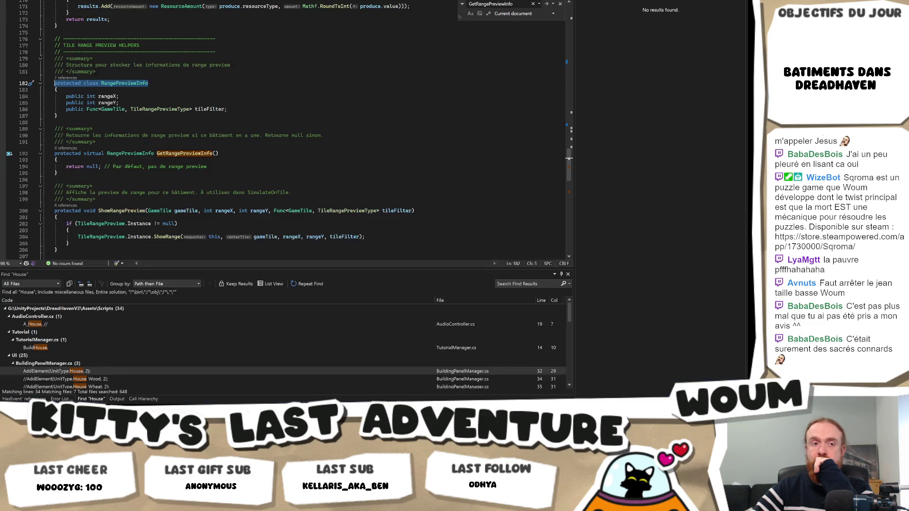
Delete the IsTileProducing and GetRangePreviewInfo code (lines 28–64) from BuildingProductionAroundCalculator.cs
{"action": "left_click", "coordinate": [274, 167]}
{"action": "key", "text": "ctrl+Tab"}
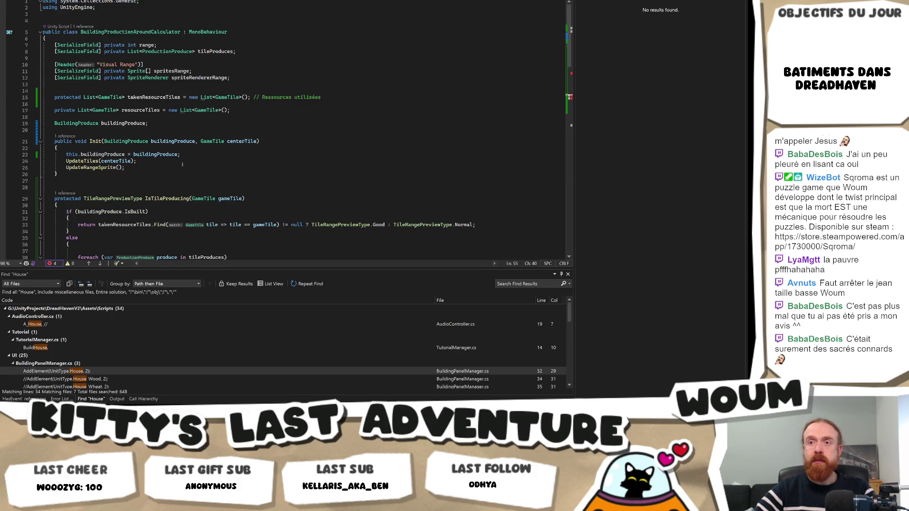
{"action": "scroll", "coordinate": [183, 164], "scroll_direction": "down", "scroll_amount": 11}
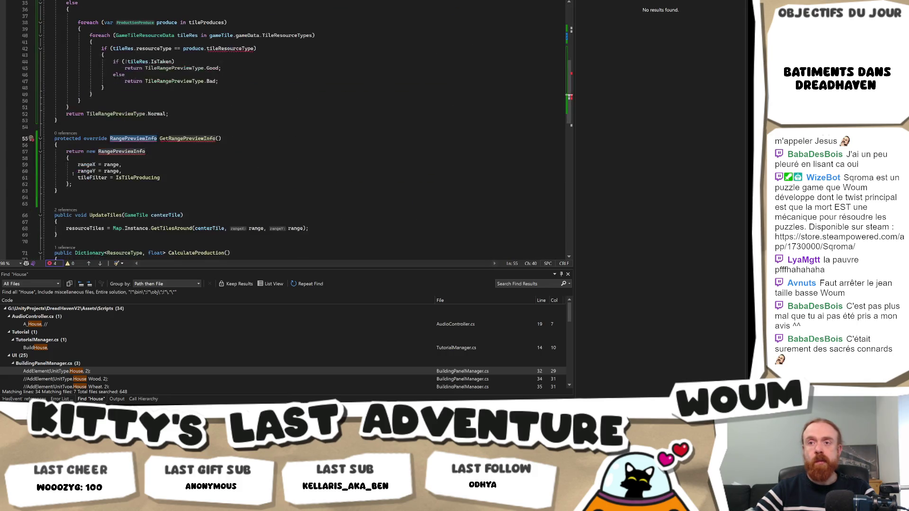
{"action": "mouse_move", "coordinate": [60, 198]}
{"action": "left_mouse_down"}
{"action": "mouse_move", "coordinate": [52, 142]}
{"action": "mouse_move", "coordinate": [66, 71]}
{"action": "mouse_move", "coordinate": [99, 86]}
{"action": "mouse_move", "coordinate": [104, 79]}
{"action": "left_mouse_up"}
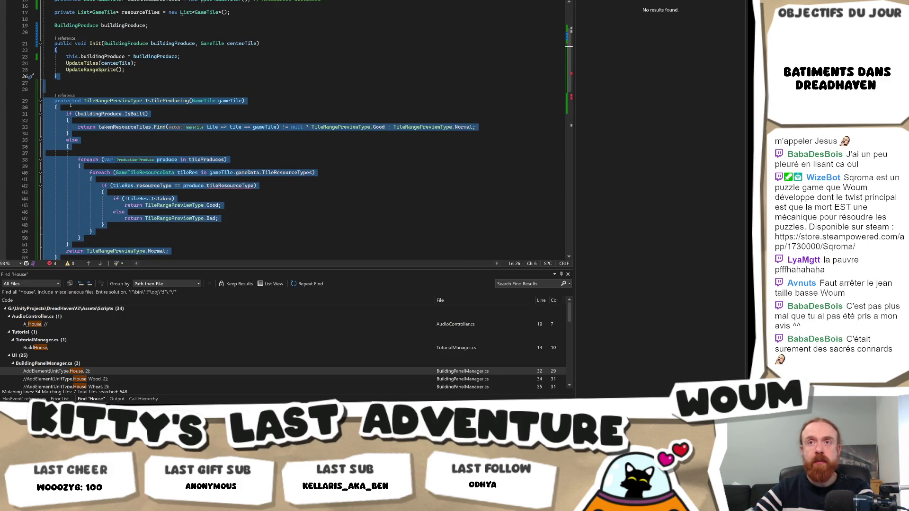
{"action": "left_click", "coordinate": [74, 89]}
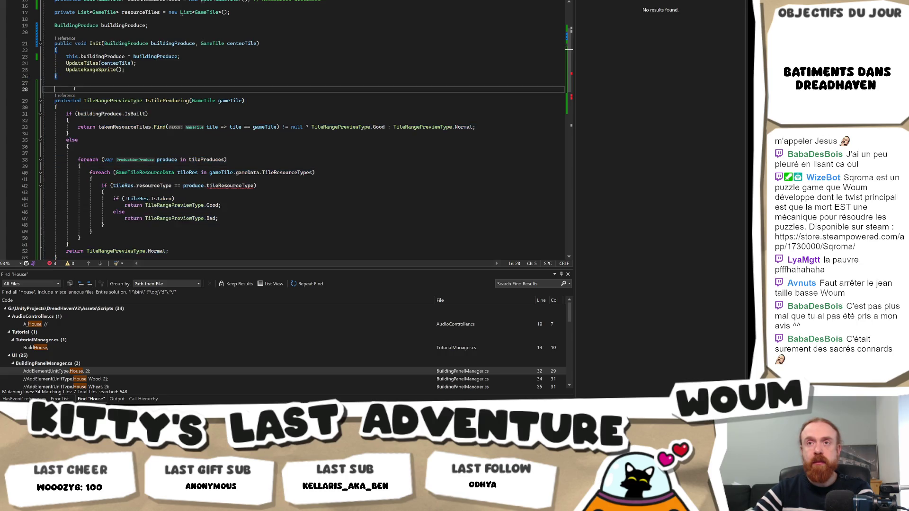
{"action": "key", "text": "ctrl+z"}
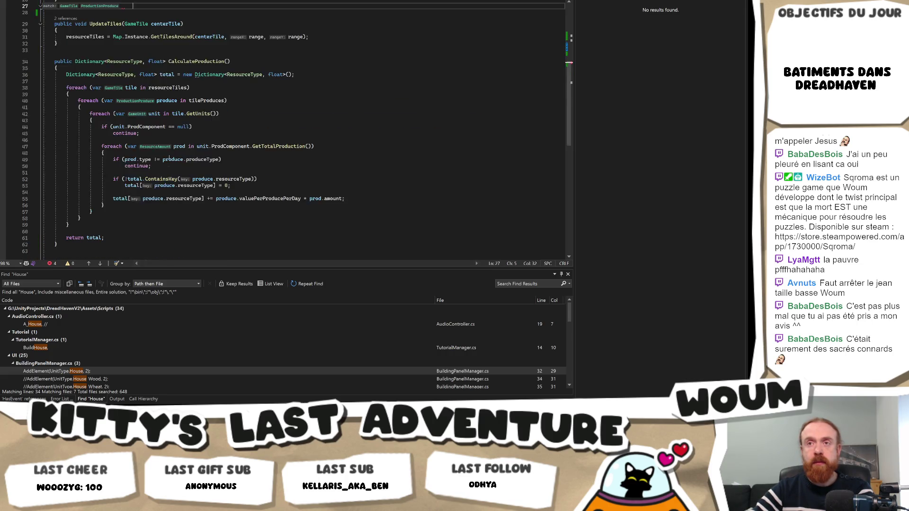
{"action": "scroll", "coordinate": [168, 159], "scroll_direction": "up", "scroll_amount": 5}
{"action": "scroll", "coordinate": [183, 132], "scroll_direction": "up", "scroll_amount": 4}
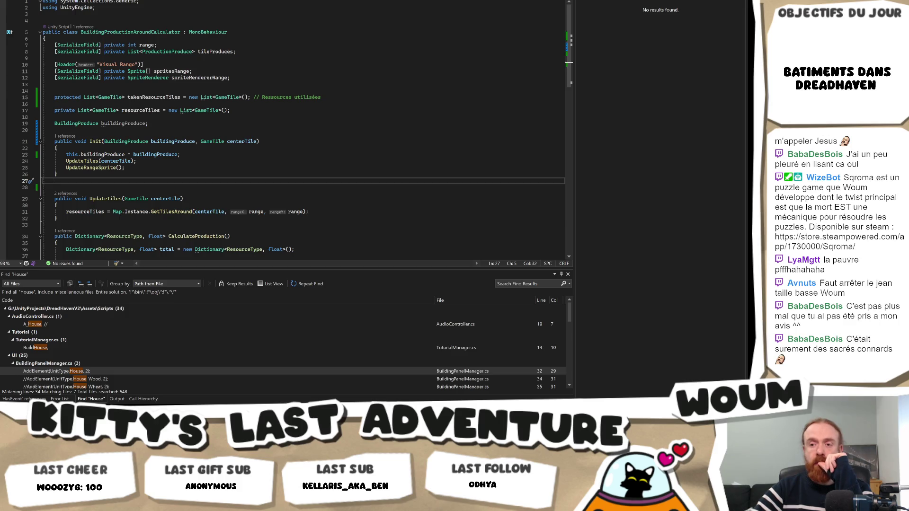
In Unity, clear the Console and jump to the remaining compile error's code line
{"action": "key", "text": "alt+Tab"}
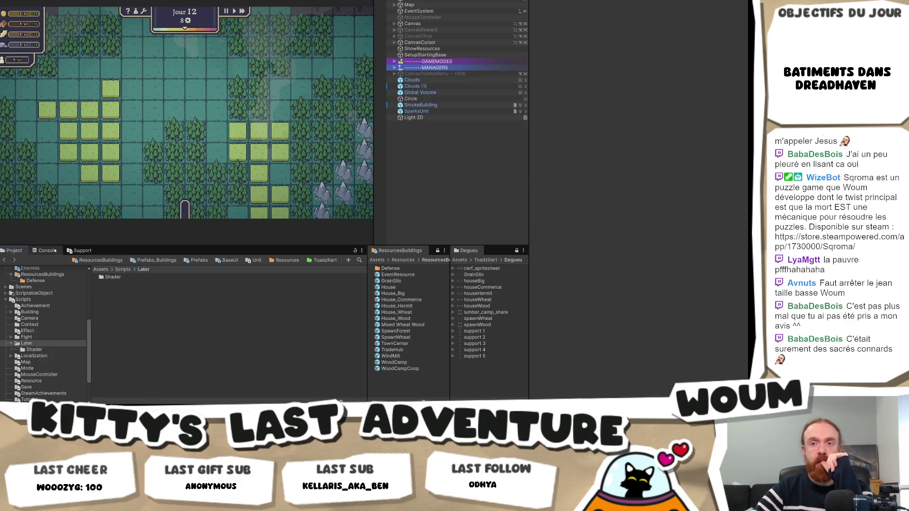
{"action": "left_click", "coordinate": [48, 250]}
{"action": "left_click", "coordinate": [7, 260]}
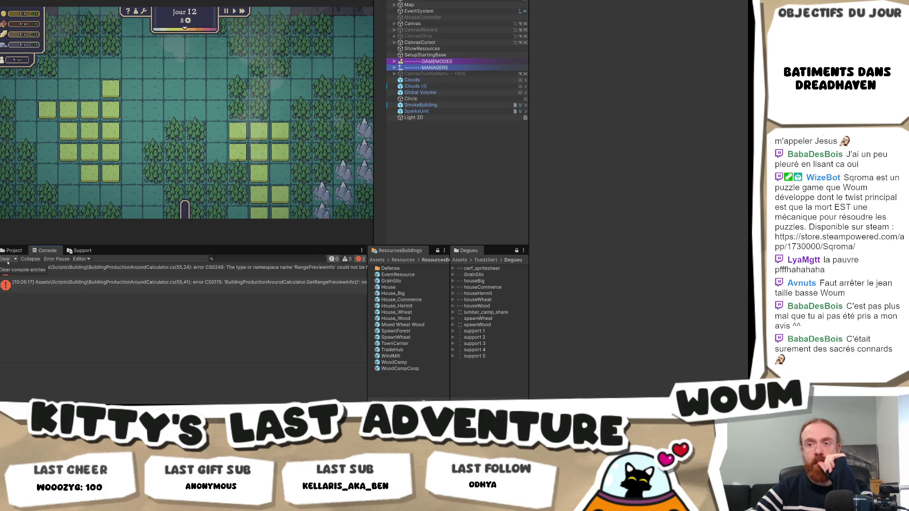
{"action": "left_click", "coordinate": [115, 282]}
{"action": "double_click", "coordinate": [115, 283]}
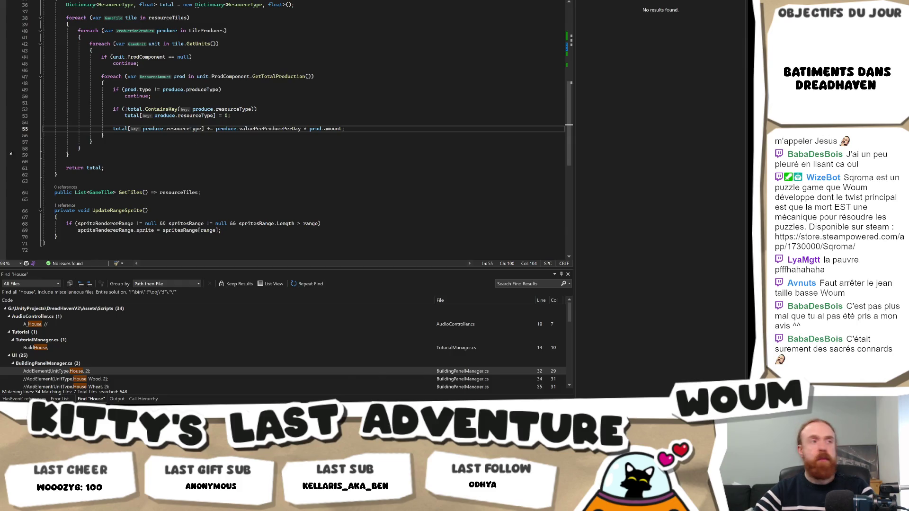
Switch from the saved script back to the Unity editor so it recompiles
{"action": "key", "text": "alt+Tab"}
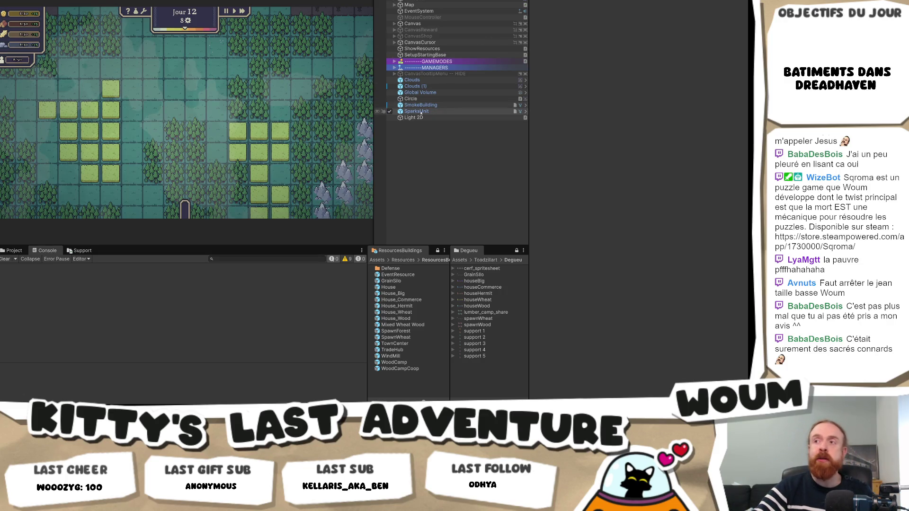
Widen the scene hierarchy slightly and show the Scripts/Building/Support folder with the SupportTower scripts
{"action": "left_click_drag", "start_coordinate": [374, 136], "coordinate": [355, 134]}
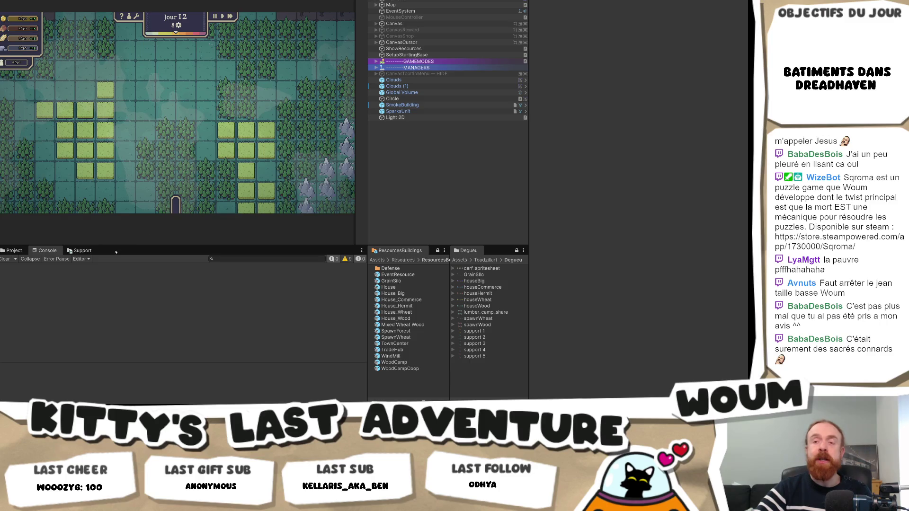
{"action": "left_click", "coordinate": [15, 251]}
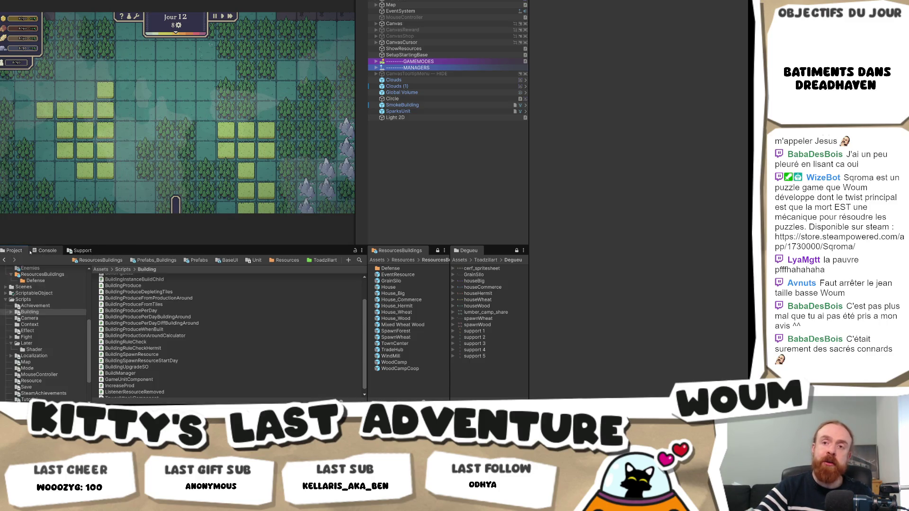
{"action": "left_click", "coordinate": [70, 252]}
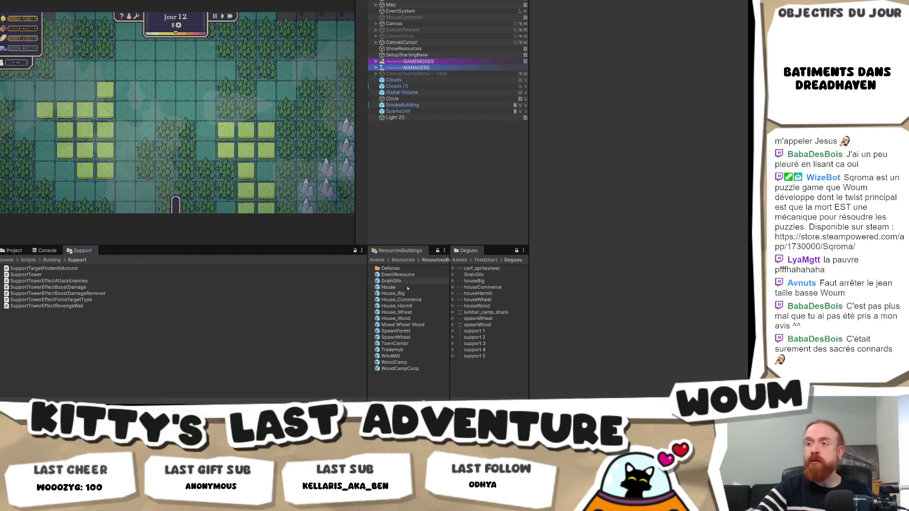
Adjust the ResourcesBuildings panel splitter wider, then back narrower
{"action": "left_click_drag", "start_coordinate": [369, 332], "coordinate": [356, 328]}
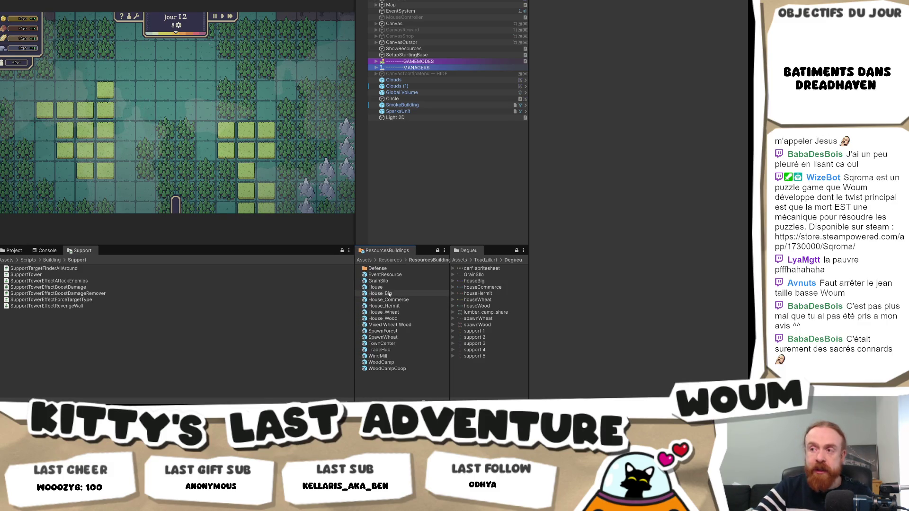
{"action": "mouse_move", "coordinate": [355, 296]}
{"action": "left_mouse_down"}
{"action": "mouse_move", "coordinate": [387, 297]}
{"action": "mouse_move", "coordinate": [368, 297]}
{"action": "left_mouse_up"}
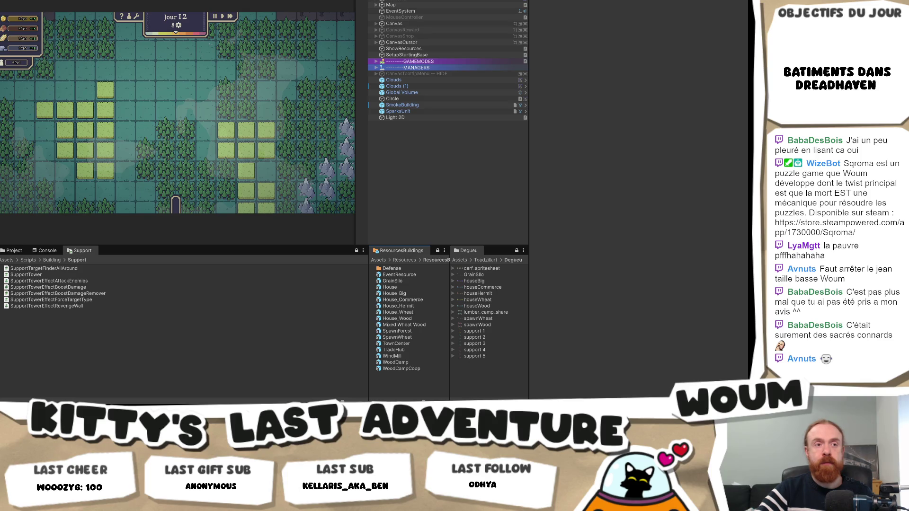
{"action": "mouse_move", "coordinate": [114, 412]}
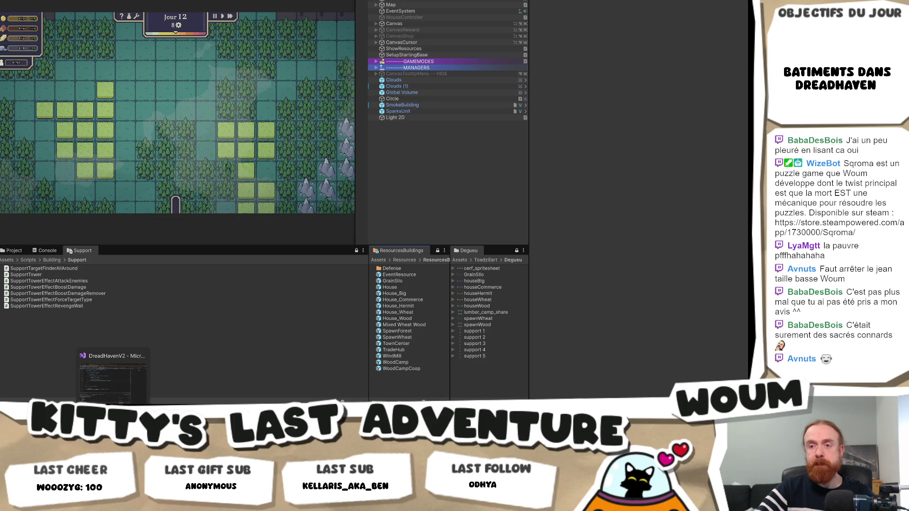
{"action": "left_click", "coordinate": [113, 378]}
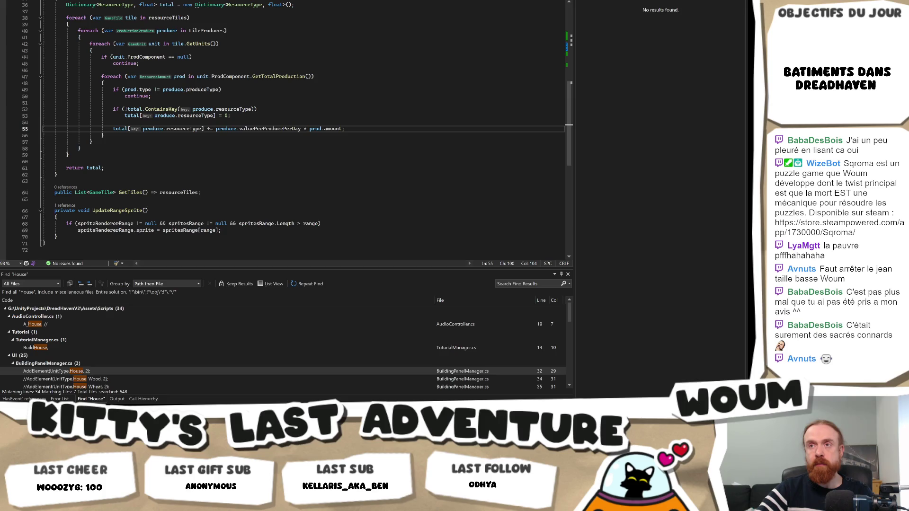
{"action": "scroll", "coordinate": [315, 184], "scroll_direction": "up", "scroll_amount": 6}
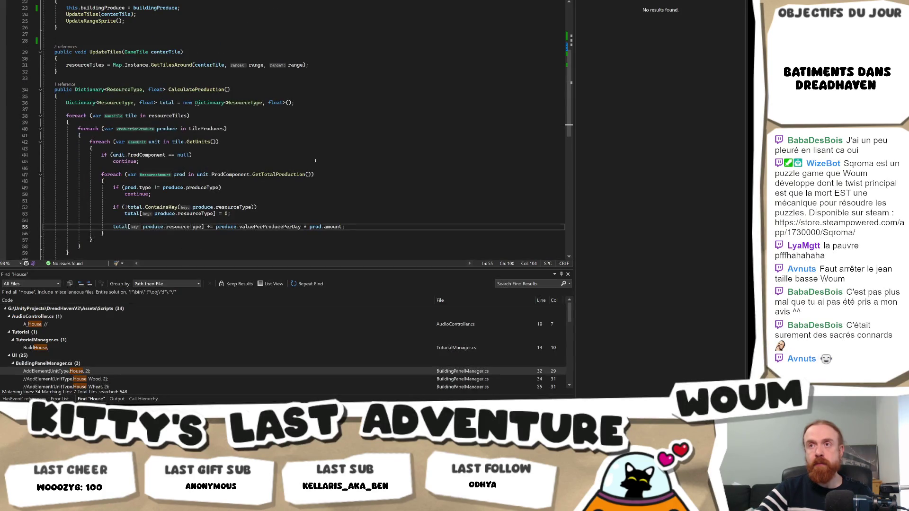
{"action": "scroll", "coordinate": [315, 184], "scroll_direction": "up", "scroll_amount": 5}
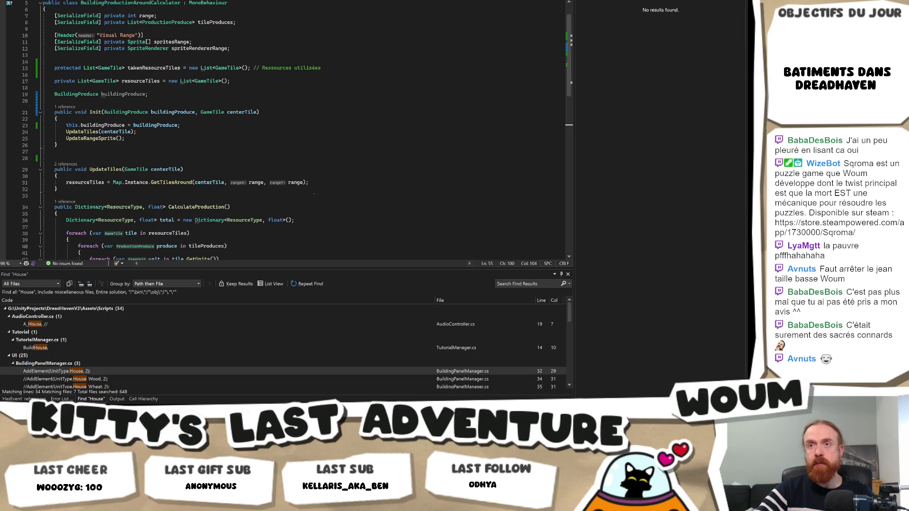
{"action": "mouse_move", "coordinate": [146, 411]}
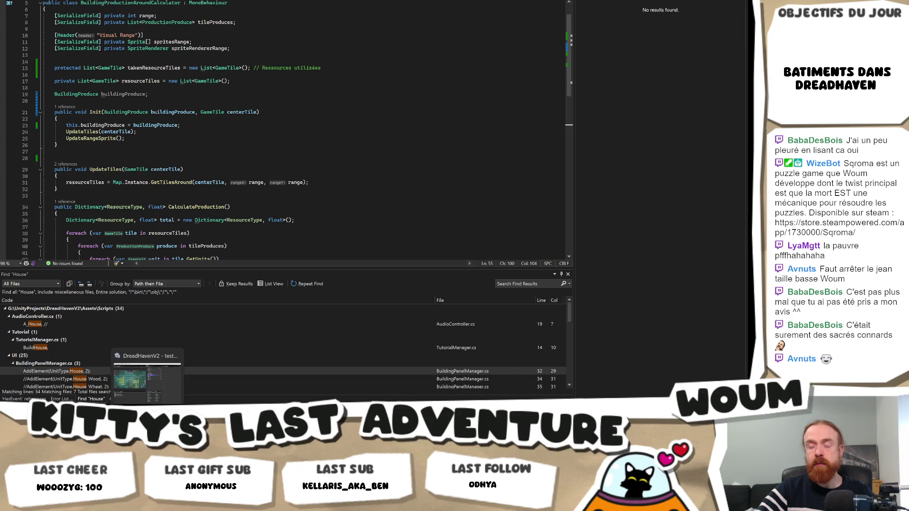
{"action": "left_click", "coordinate": [147, 379]}
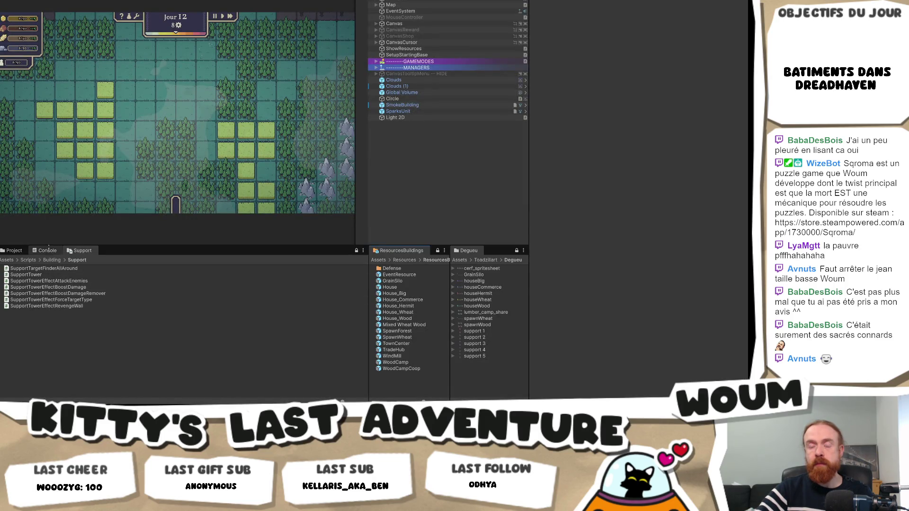
Show the project folders with the Building scripts before starting the play-test
{"action": "left_click", "coordinate": [11, 251]}
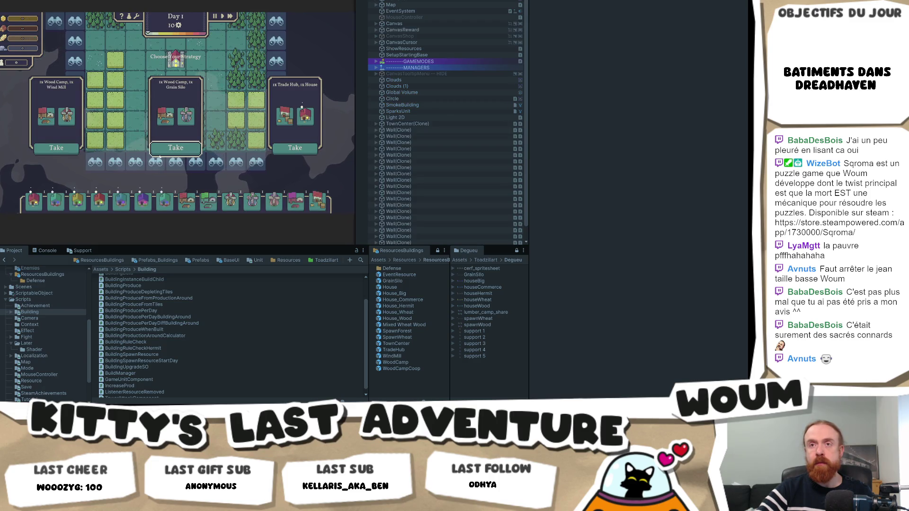
On Day 1, take the first strategy, place a Wind Mill, harvest forest tiles and end the day
{"action": "left_click", "coordinate": [52, 154]}
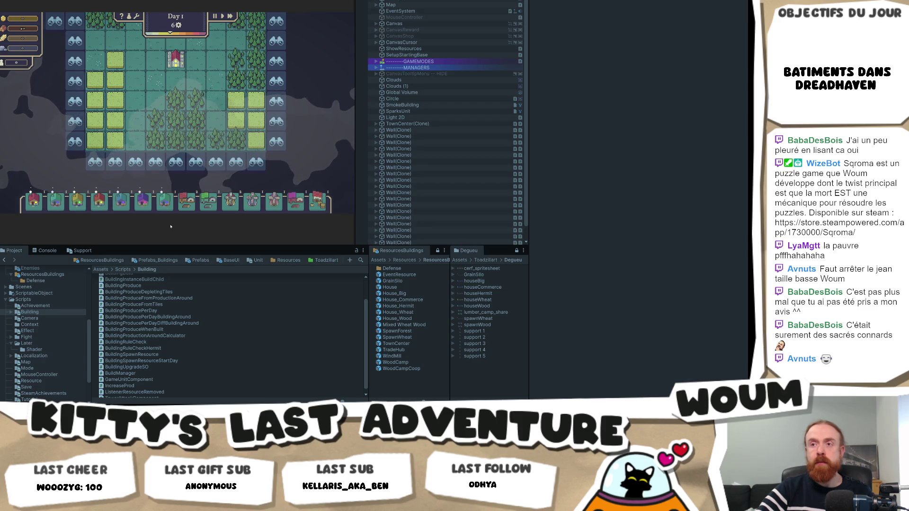
{"action": "left_click", "coordinate": [230, 209]}
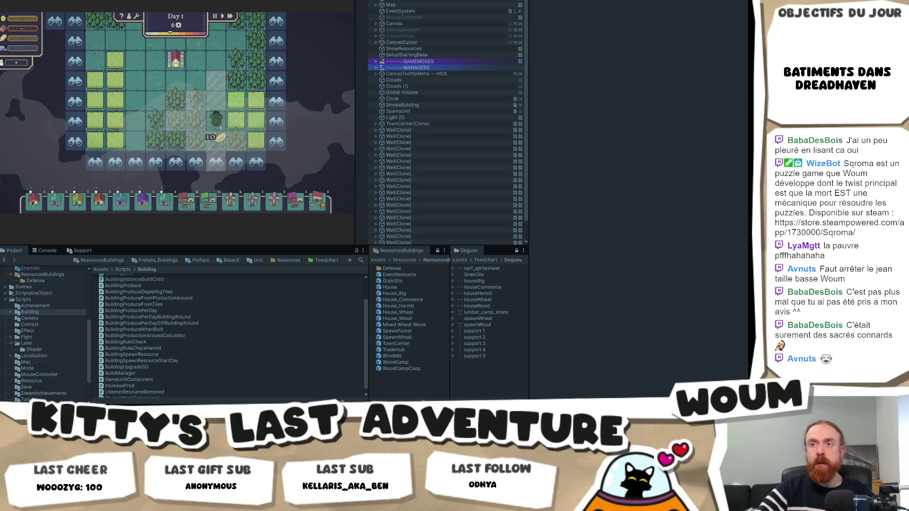
{"action": "left_click", "coordinate": [218, 127]}
{"action": "left_click", "coordinate": [182, 134]}
{"action": "left_click", "coordinate": [230, 203]}
{"action": "left_click", "coordinate": [216, 98]}
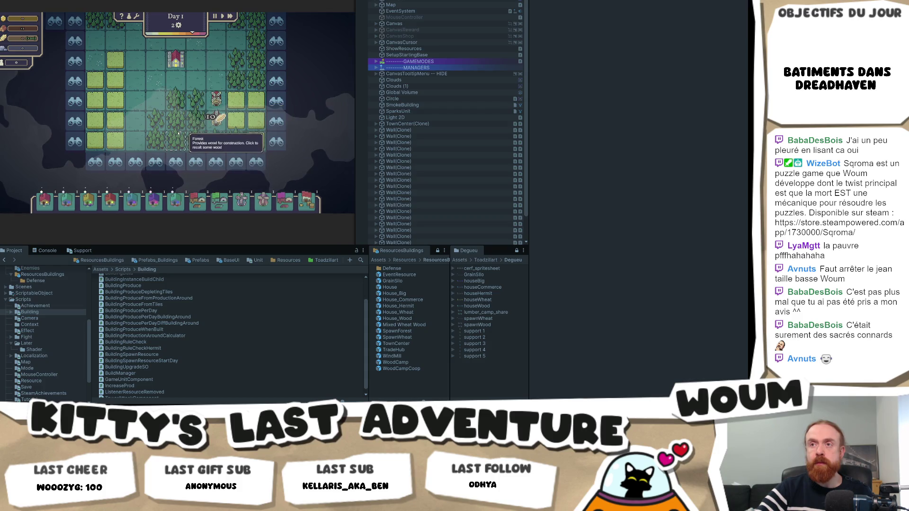
{"action": "left_click", "coordinate": [177, 168]}
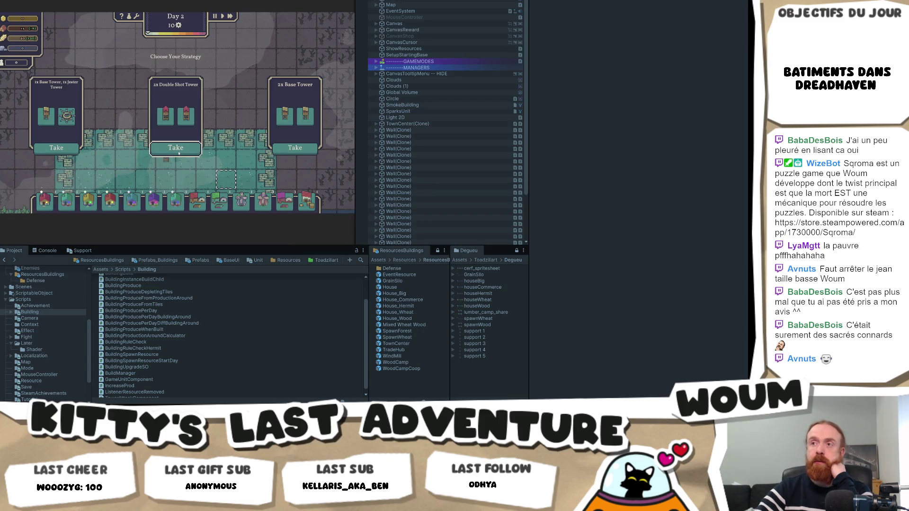
On Day 2, take 2x Base Tower and build a Wood Camp, Sylvan House and Grain Silo
{"action": "left_click", "coordinate": [295, 148]}
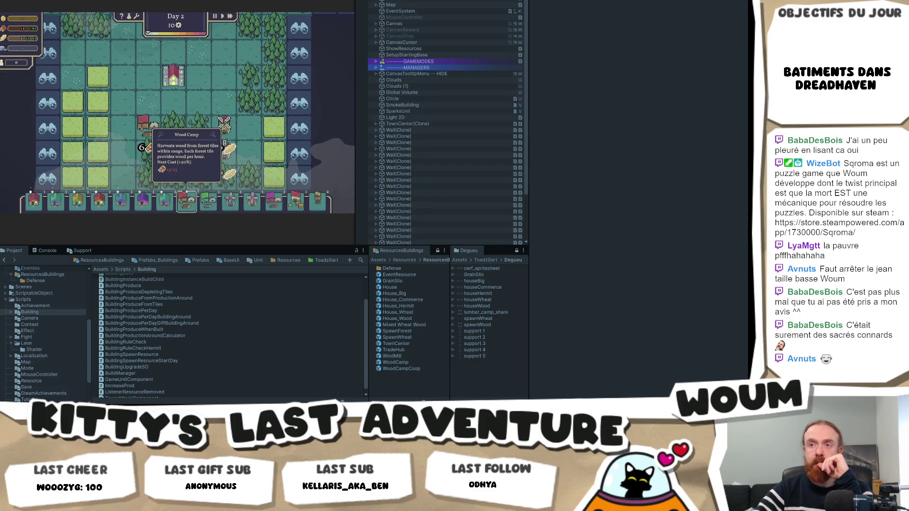
{"action": "mouse_move", "coordinate": [184, 205]}
{"action": "left_mouse_down"}
{"action": "mouse_move", "coordinate": [189, 152]}
{"action": "mouse_move", "coordinate": [249, 50]}
{"action": "left_mouse_up"}
{"action": "mouse_move", "coordinate": [66, 201]}
{"action": "left_mouse_down"}
{"action": "mouse_move", "coordinate": [123, 124]}
{"action": "mouse_move", "coordinate": [175, 103]}
{"action": "left_mouse_up"}
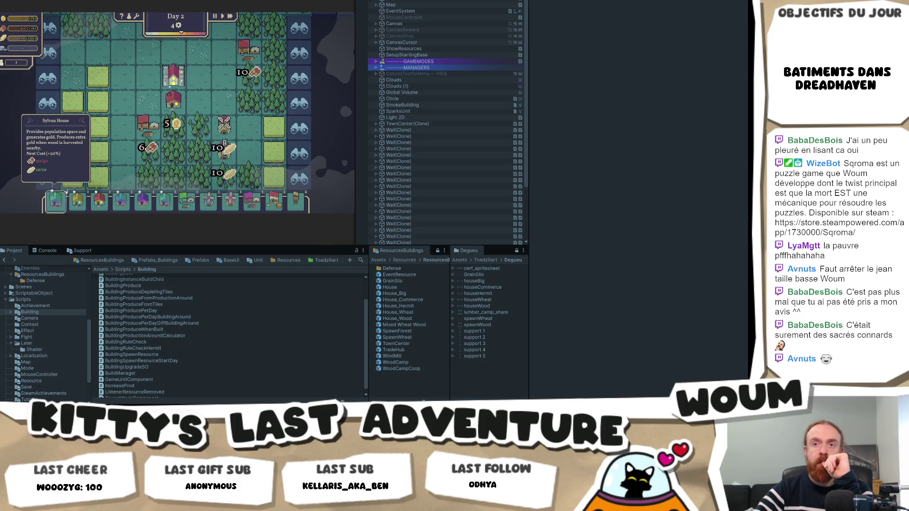
{"action": "left_click", "coordinate": [56, 201]}
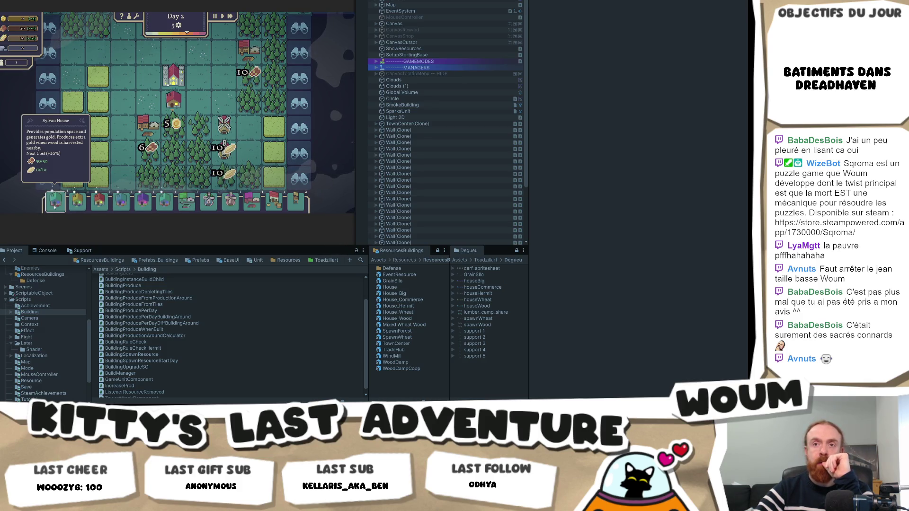
{"action": "left_click", "coordinate": [123, 104]}
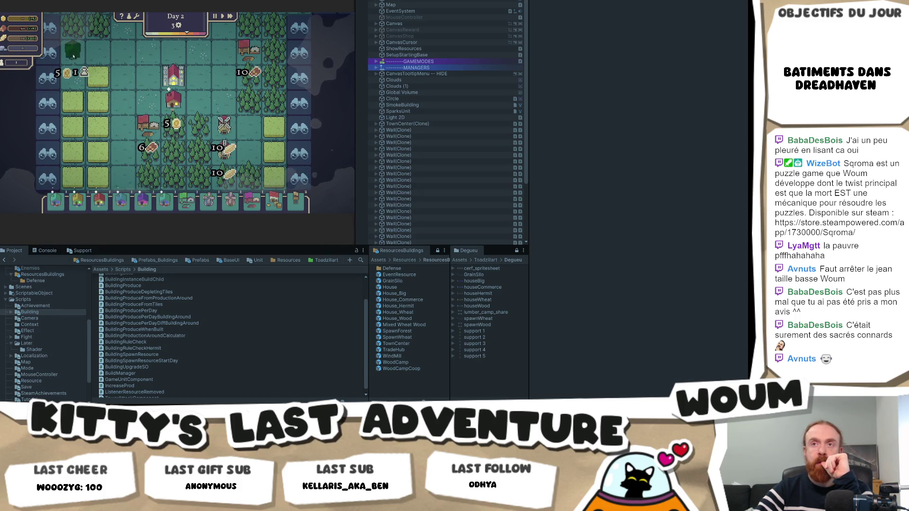
{"action": "scroll", "coordinate": [72, 50], "scroll_direction": "down", "scroll_amount": 2}
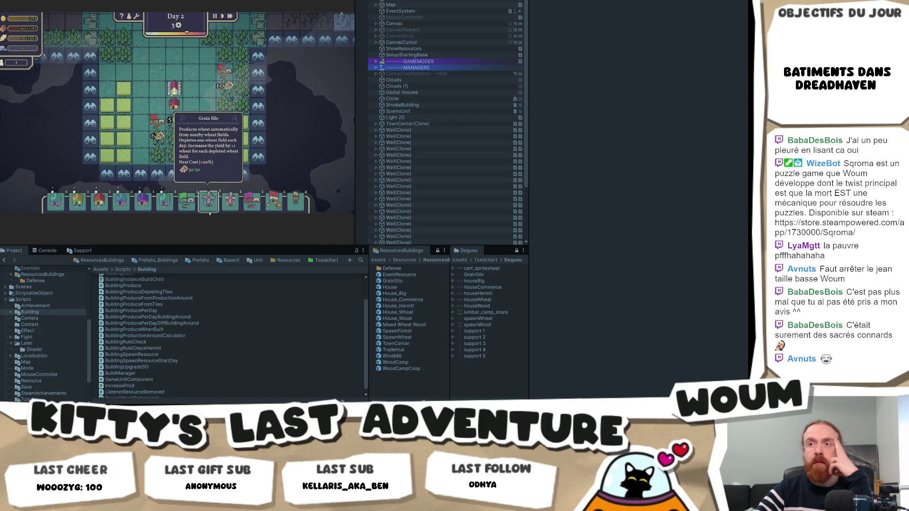
{"action": "left_click", "coordinate": [209, 214]}
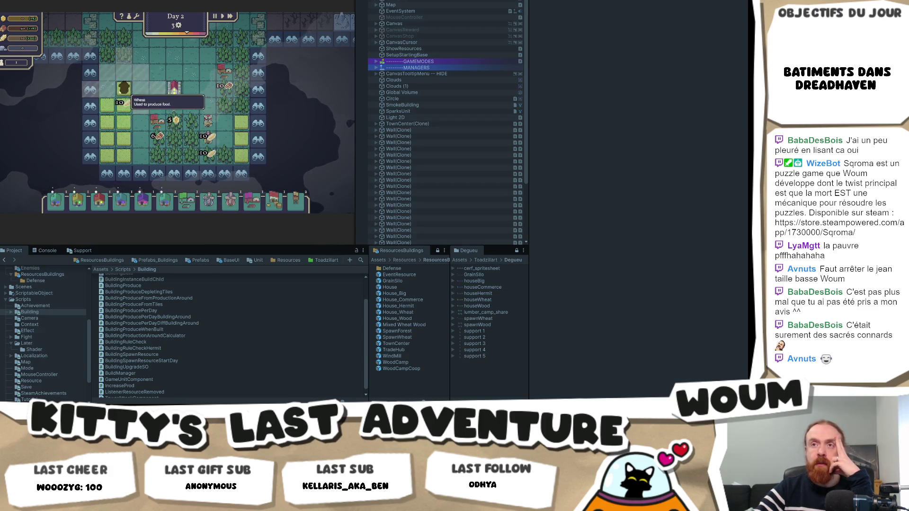
{"action": "left_click", "coordinate": [107, 88]}
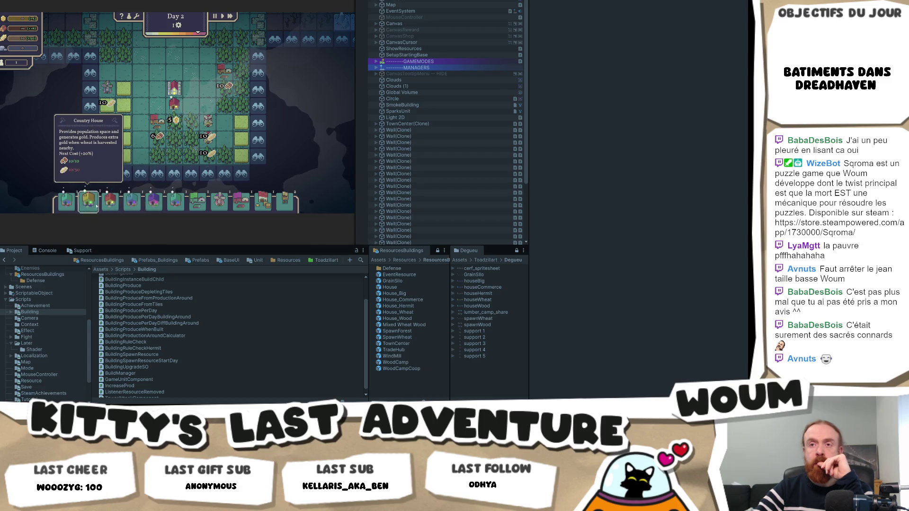
{"action": "left_click", "coordinate": [113, 204]}
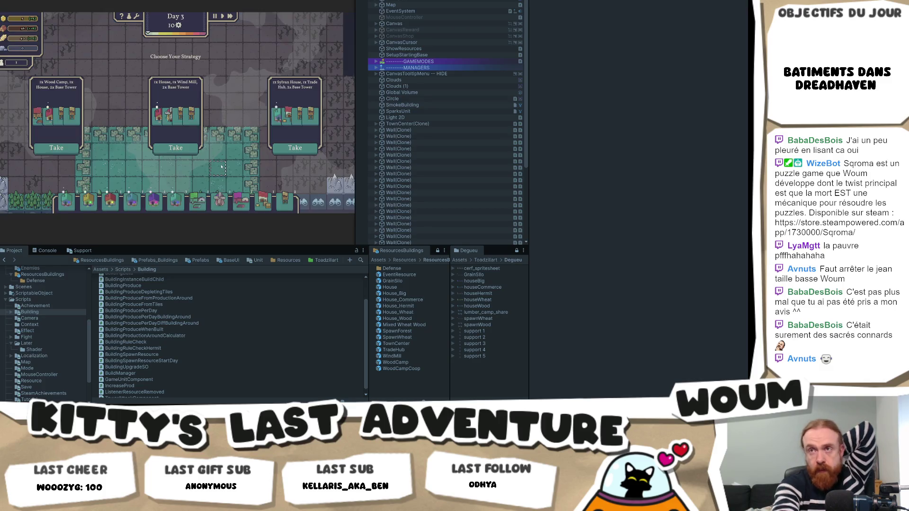
Take a Day 3 strategy, build a Wind Mill and House, then try placing Hermit and Commerce Houses
{"action": "left_click", "coordinate": [183, 148]}
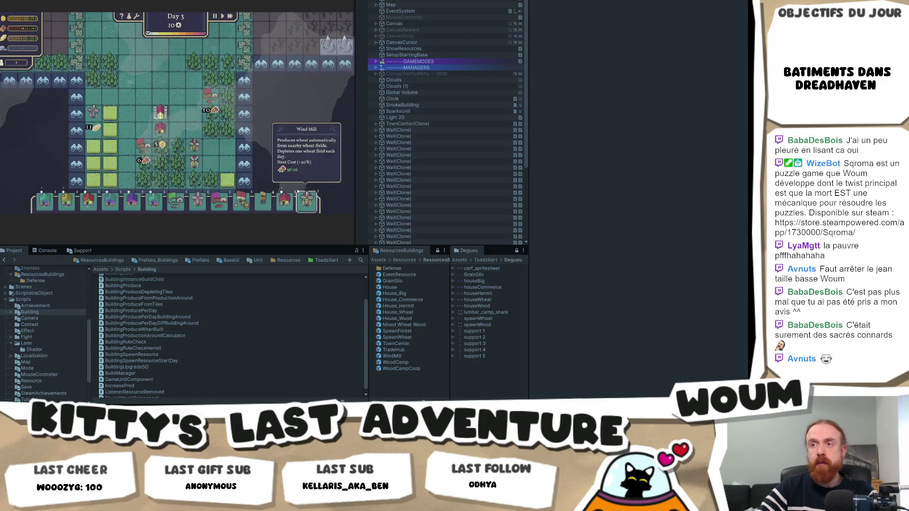
{"action": "left_click_drag", "start_coordinate": [304, 207], "coordinate": [242, 142]}
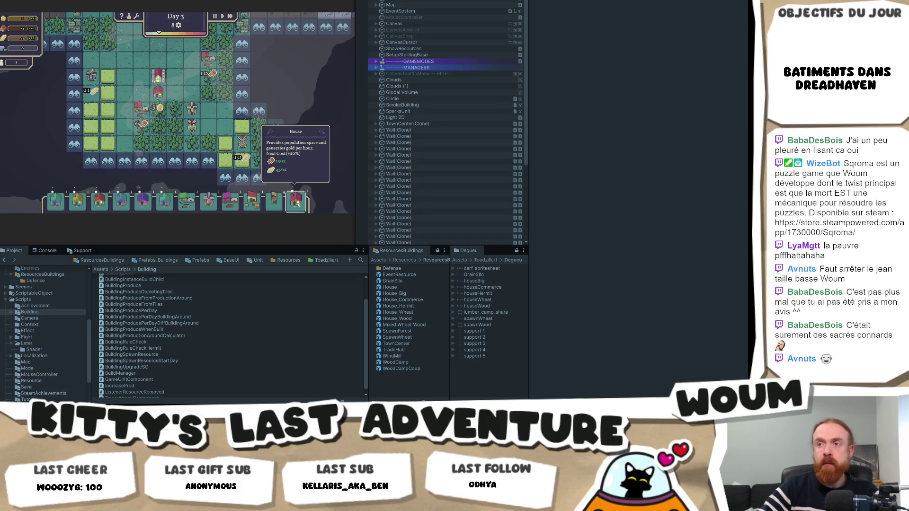
{"action": "left_click_drag", "start_coordinate": [300, 204], "coordinate": [175, 91]}
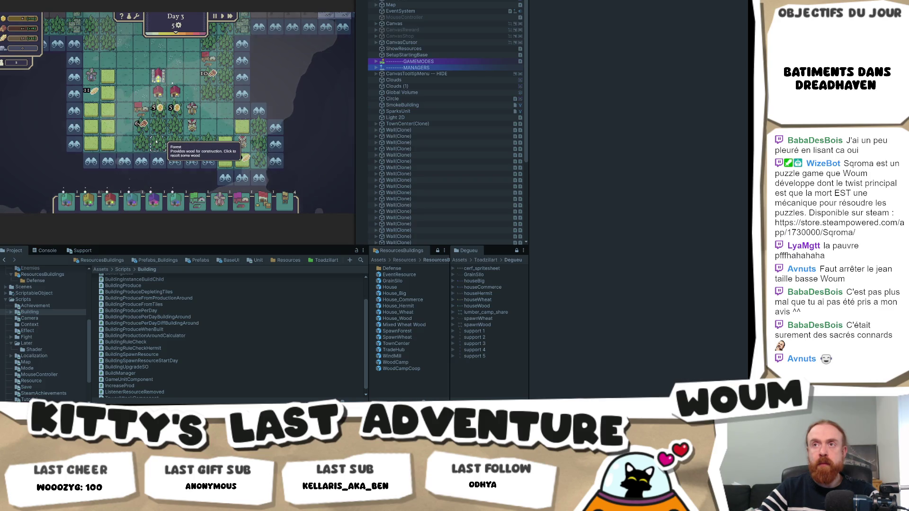
{"action": "mouse_move", "coordinate": [100, 205]}
{"action": "left_mouse_down"}
{"action": "mouse_move", "coordinate": [142, 137]}
{"action": "mouse_move", "coordinate": [131, 95]}
{"action": "mouse_move", "coordinate": [158, 115]}
{"action": "mouse_move", "coordinate": [126, 129]}
{"action": "mouse_move", "coordinate": [142, 128]}
{"action": "mouse_move", "coordinate": [144, 101]}
{"action": "left_mouse_up"}
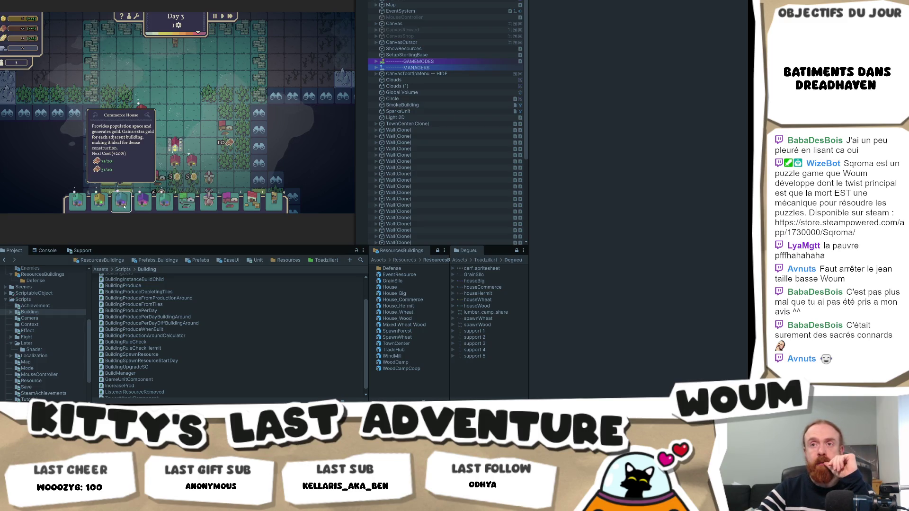
{"action": "mouse_move", "coordinate": [126, 211]}
{"action": "left_mouse_down"}
{"action": "mouse_move", "coordinate": [140, 144]}
{"action": "mouse_move", "coordinate": [158, 162]}
{"action": "mouse_move", "coordinate": [123, 130]}
{"action": "mouse_move", "coordinate": [211, 113]}
{"action": "mouse_move", "coordinate": [133, 127]}
{"action": "mouse_move", "coordinate": [151, 129]}
{"action": "left_mouse_up"}
{"action": "scroll", "coordinate": [158, 164], "scroll_direction": "up", "scroll_amount": 2}
{"action": "scroll", "coordinate": [145, 133], "scroll_direction": "down", "scroll_amount": 2}
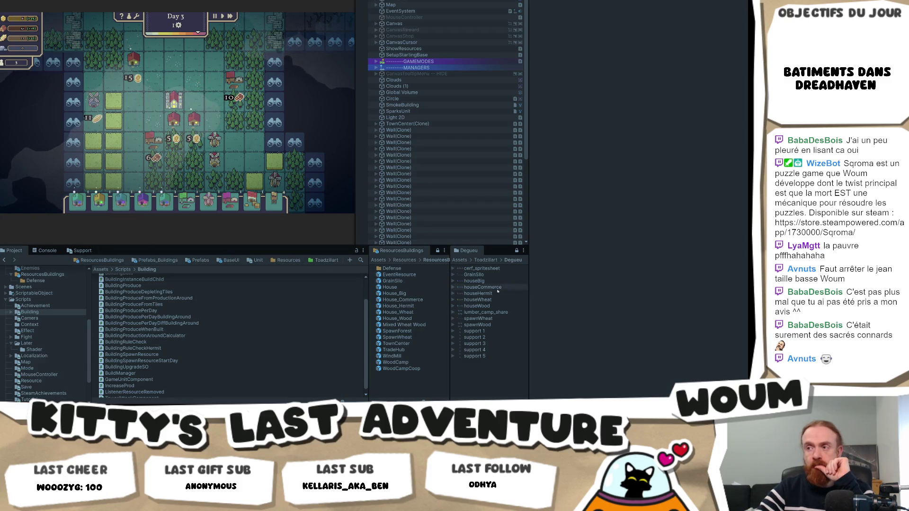
In the House_Commerce prefab, change the Cost Resources Element 1 type to Gold
{"action": "left_click", "coordinate": [419, 300]}
{"action": "double_click", "coordinate": [419, 301]}
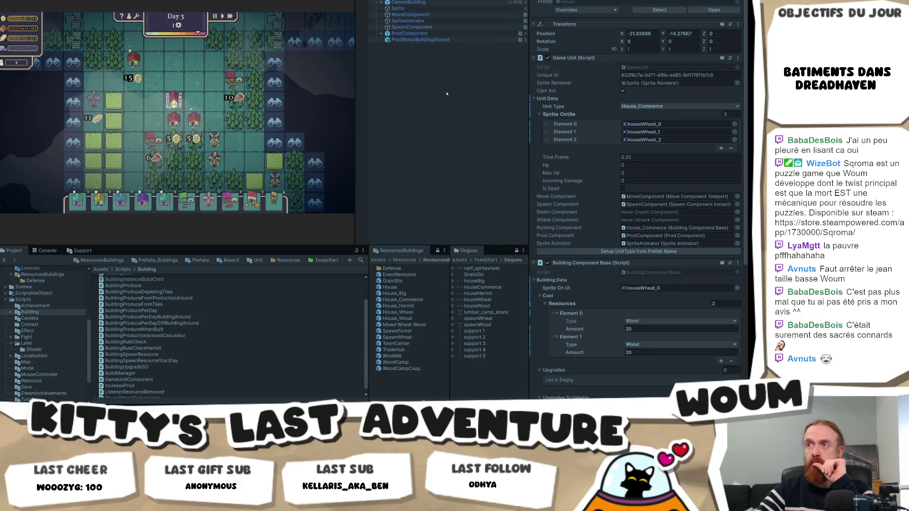
{"action": "scroll", "coordinate": [655, 161], "scroll_direction": "down", "scroll_amount": 5}
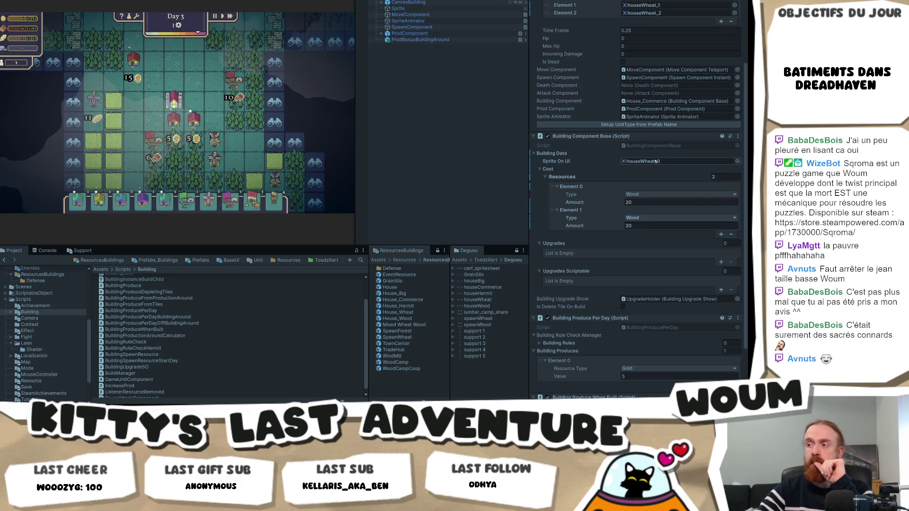
{"action": "scroll", "coordinate": [655, 161], "scroll_direction": "down", "scroll_amount": 2}
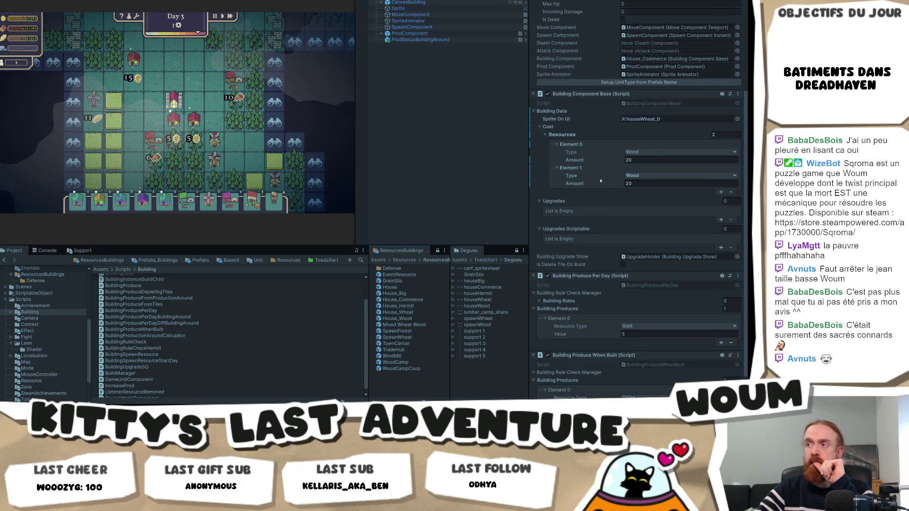
{"action": "left_click", "coordinate": [638, 175]}
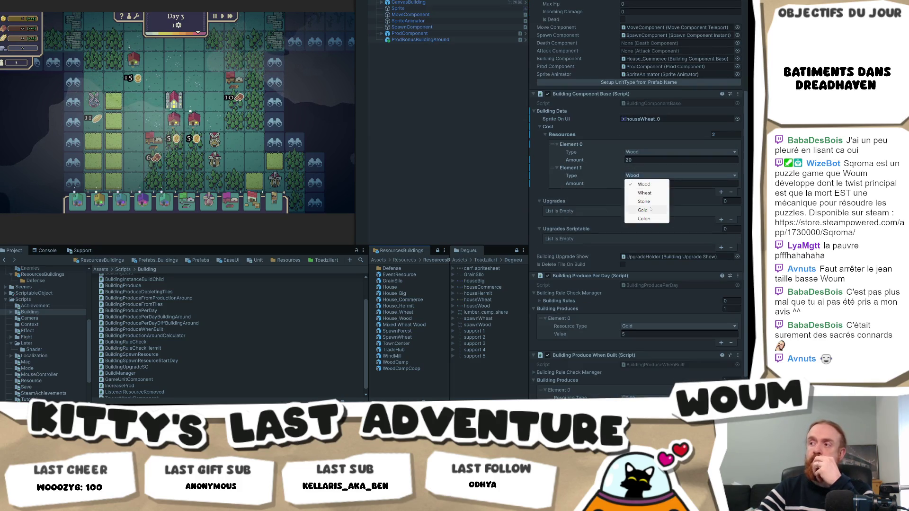
{"action": "left_click", "coordinate": [651, 201]}
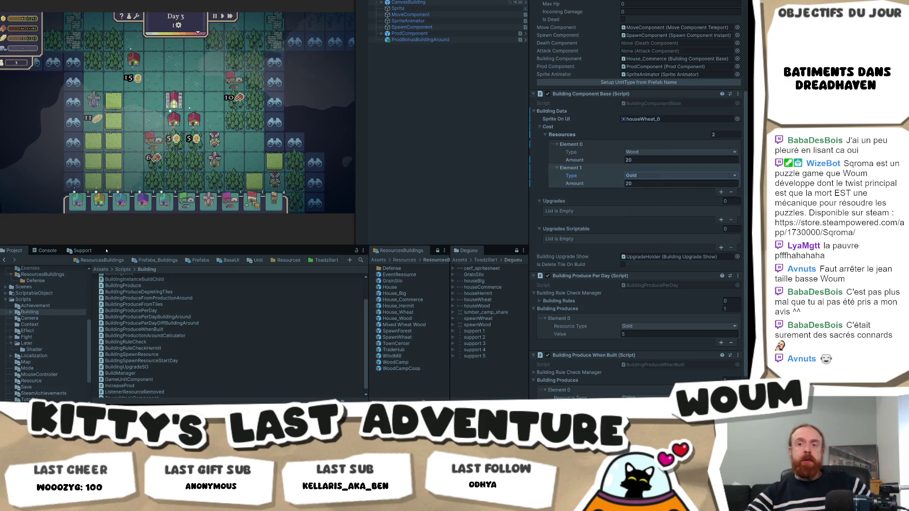
Check the Commerce House's new cost in the game and close its info panel
{"action": "left_click", "coordinate": [121, 203]}
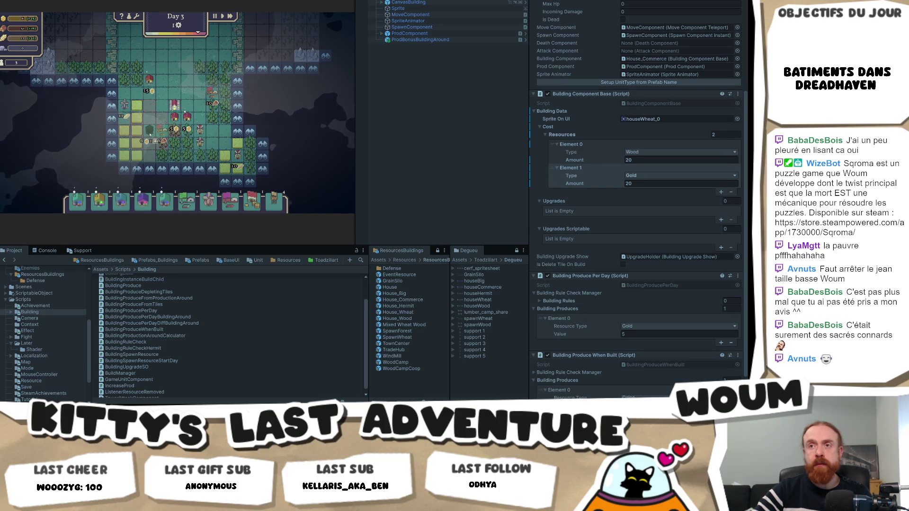
{"action": "left_click", "coordinate": [125, 200]}
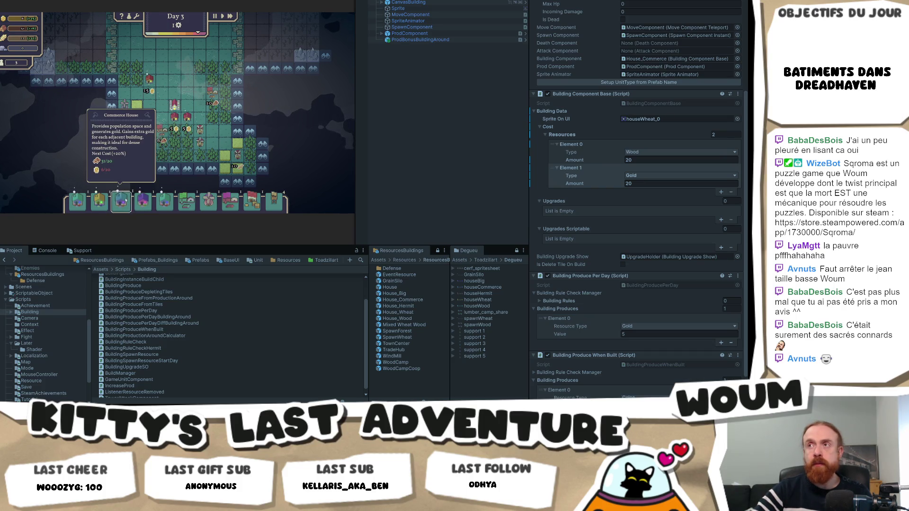
{"action": "left_click", "coordinate": [446, 135]}
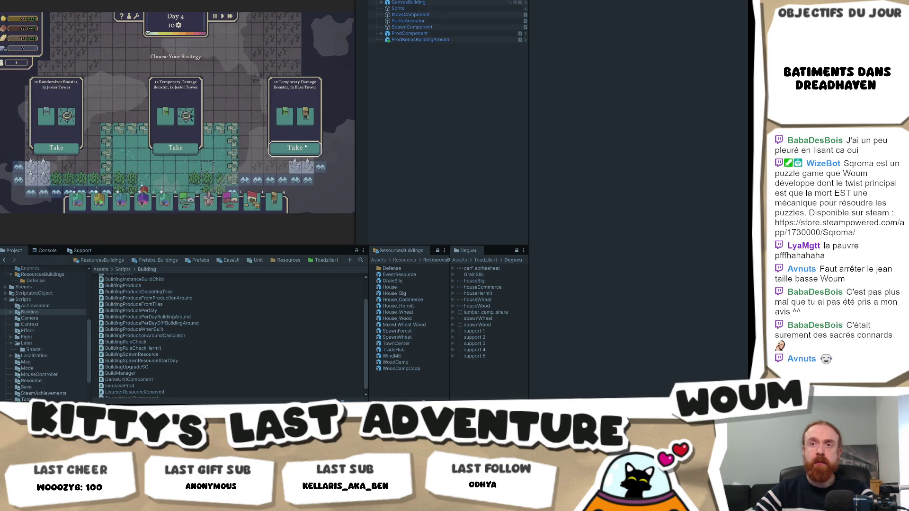
Take the damage booster and Base Tower offer, start a Commerce House, and close the stray Find dialog
{"action": "left_click", "coordinate": [306, 147]}
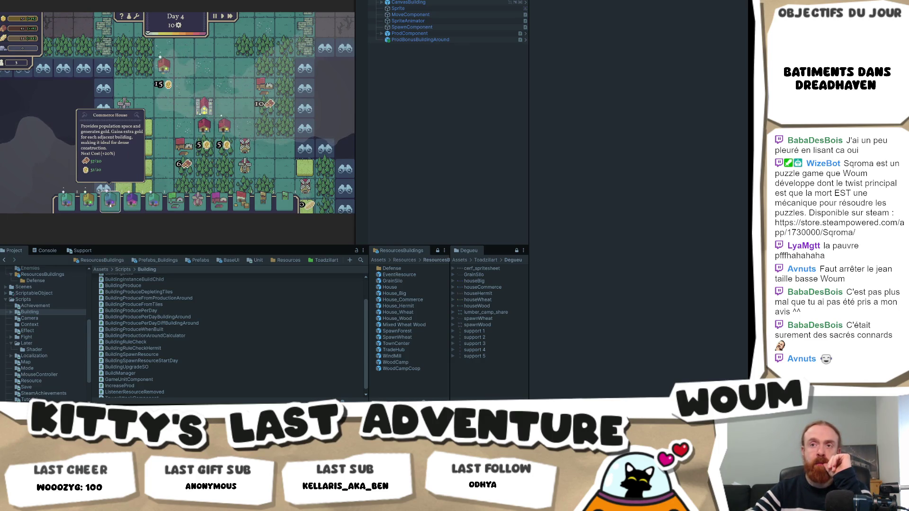
{"action": "left_click", "coordinate": [110, 203]}
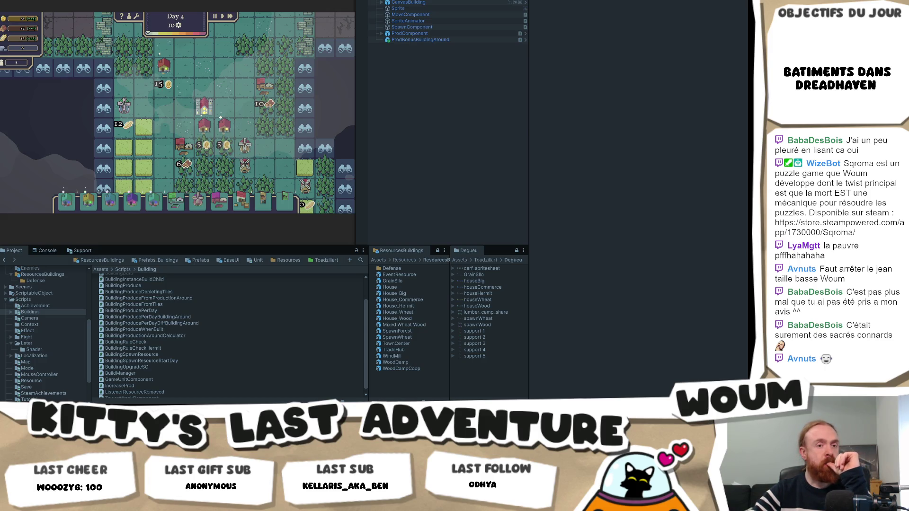
{"action": "key", "text": "ctrl+f"}
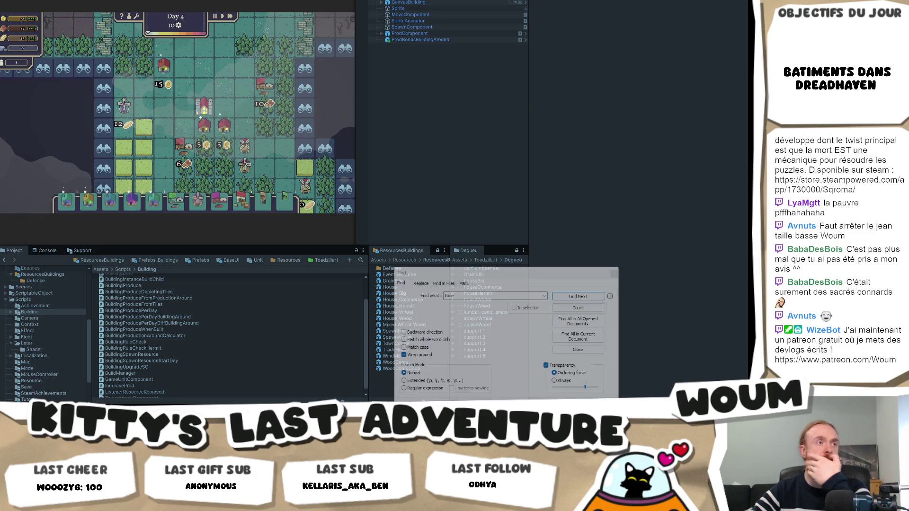
{"action": "left_click", "coordinate": [612, 278]}
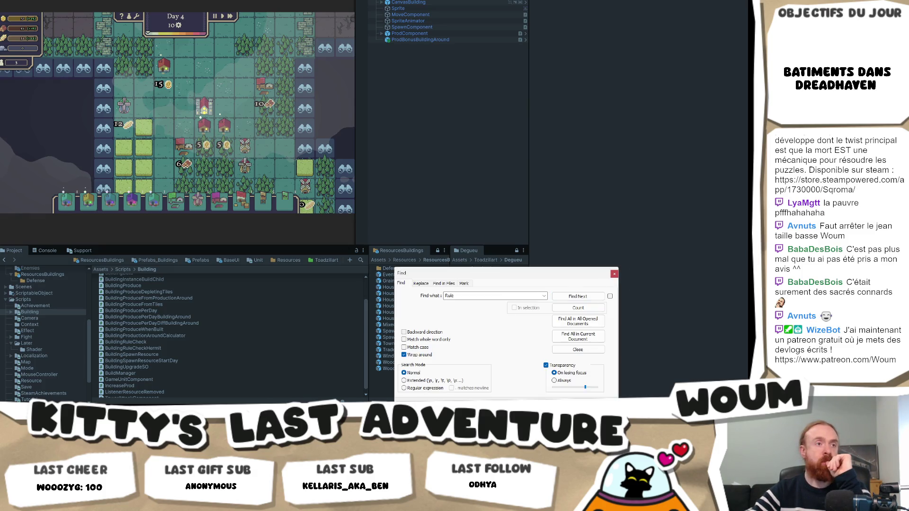
{"action": "key", "text": "alt+Tab"}
{"action": "left_click", "coordinate": [613, 273]}
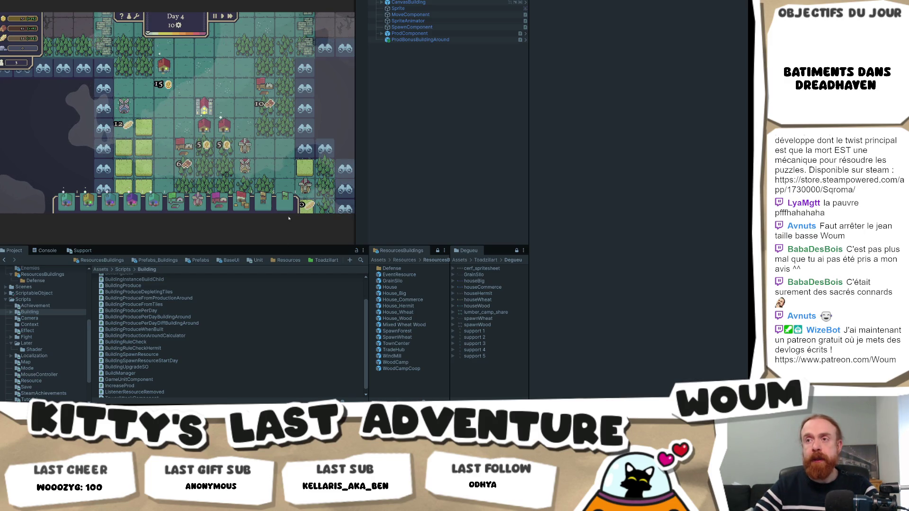
{"action": "mouse_move", "coordinate": [263, 205]}
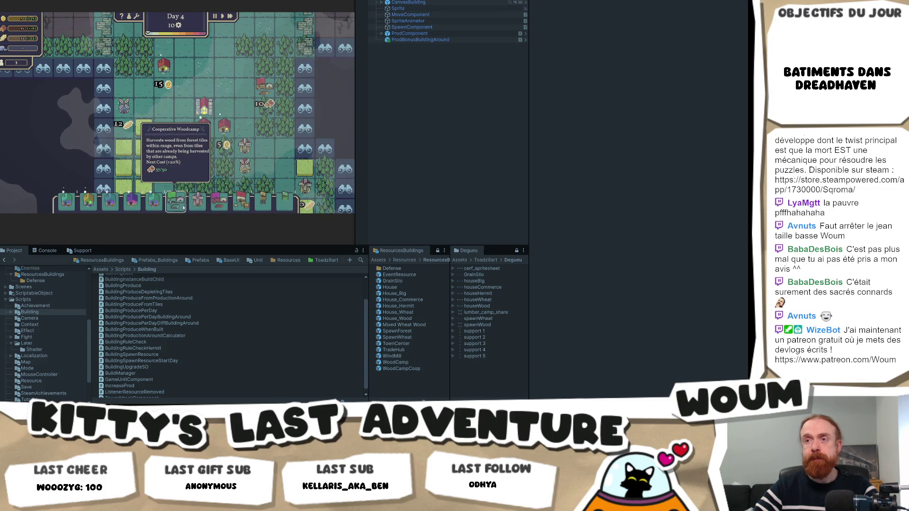
{"action": "mouse_move", "coordinate": [139, 207]}
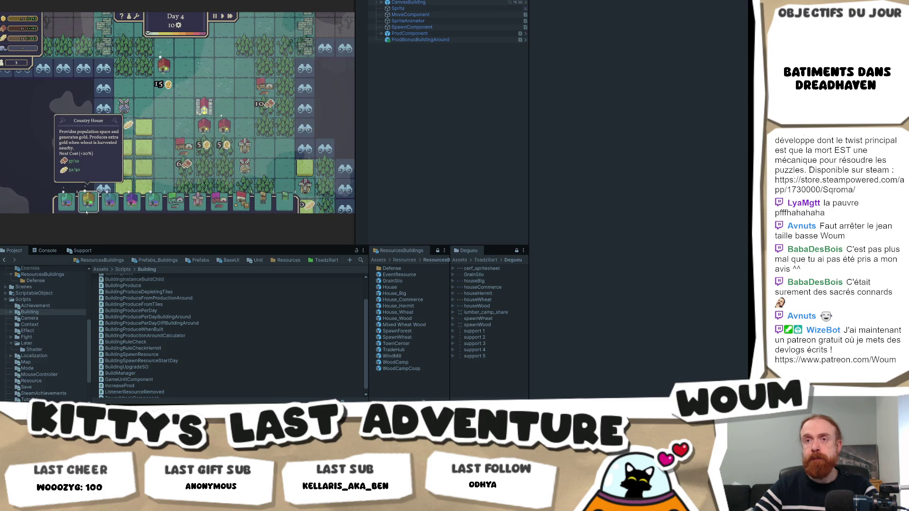
{"action": "mouse_move", "coordinate": [107, 213]}
{"action": "mouse_move", "coordinate": [61, 213]}
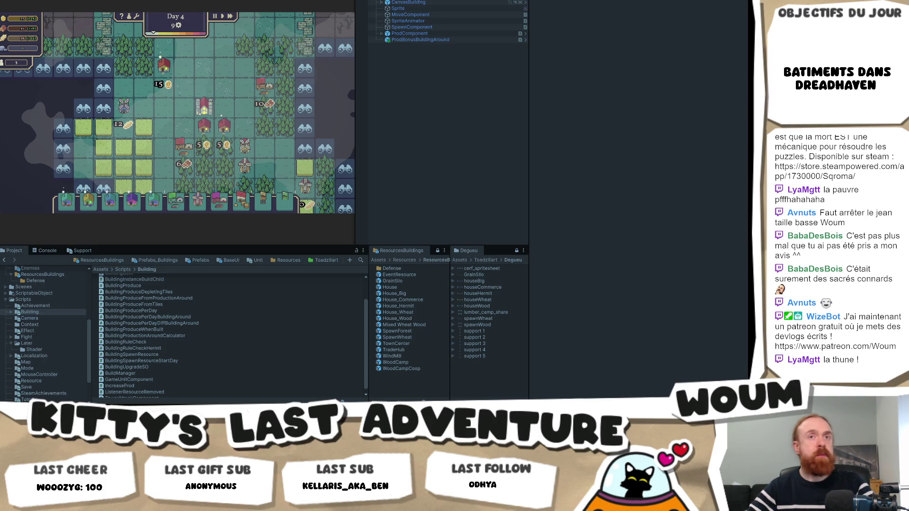
{"action": "mouse_move", "coordinate": [187, 136]}
{"action": "mouse_move", "coordinate": [215, 130]}
{"action": "mouse_move", "coordinate": [245, 150]}
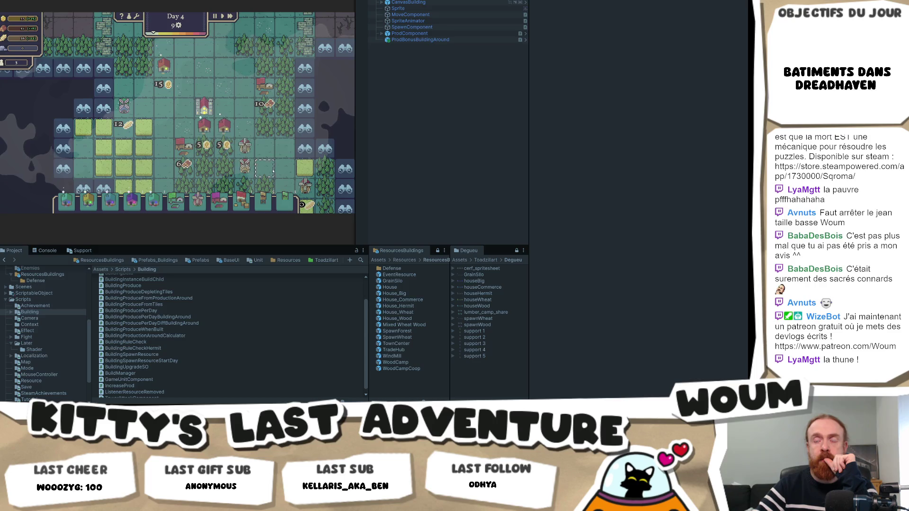
{"action": "key", "text": "d"}
{"action": "key", "text": "s"}
{"action": "mouse_move", "coordinate": [258, 132]}
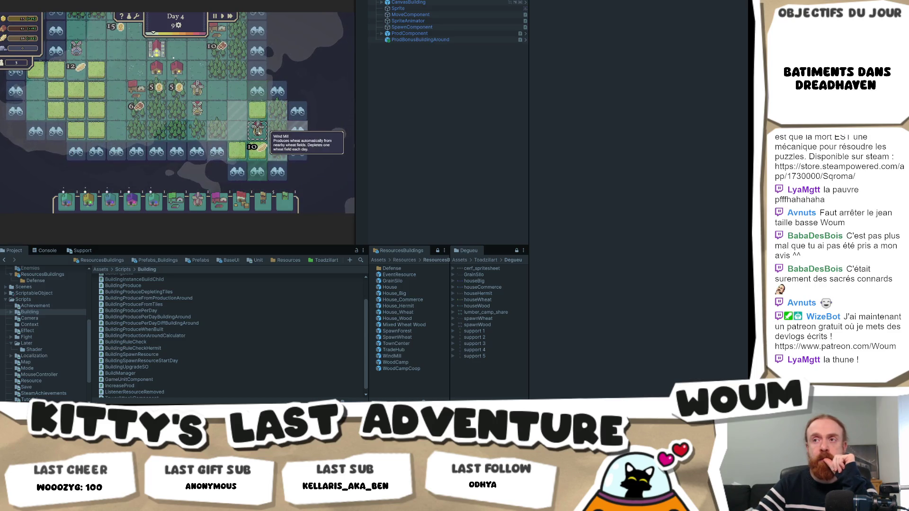
{"action": "mouse_move", "coordinate": [197, 97]}
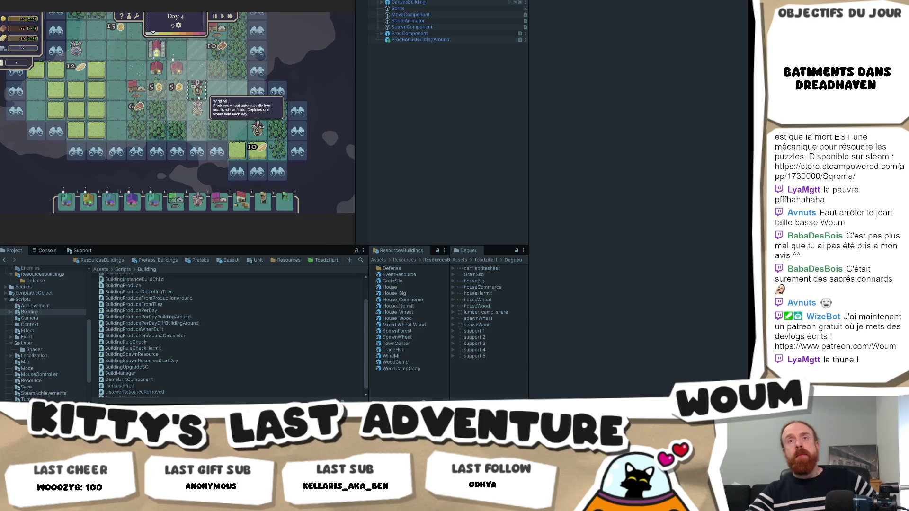
{"action": "key", "text": "a"}
{"action": "key", "text": "w"}
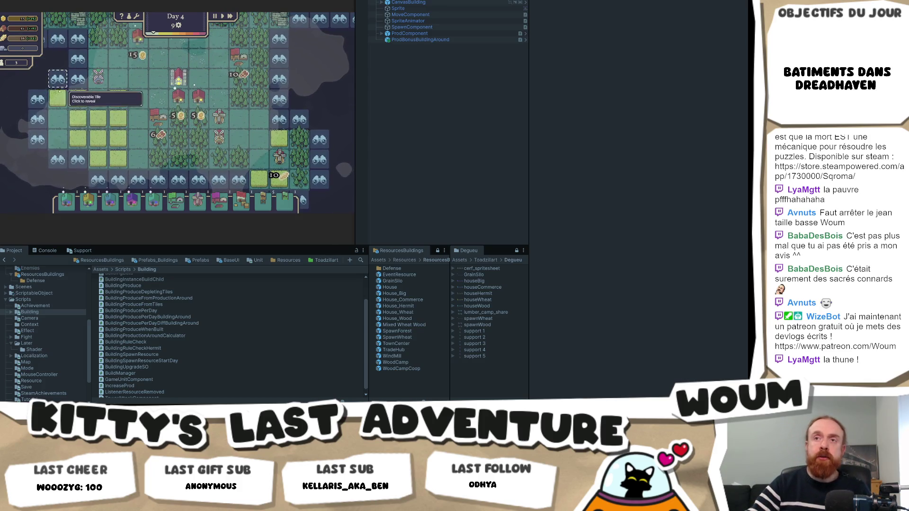
{"action": "key", "text": "a"}
{"action": "key", "text": "w"}
{"action": "mouse_move", "coordinate": [134, 94]}
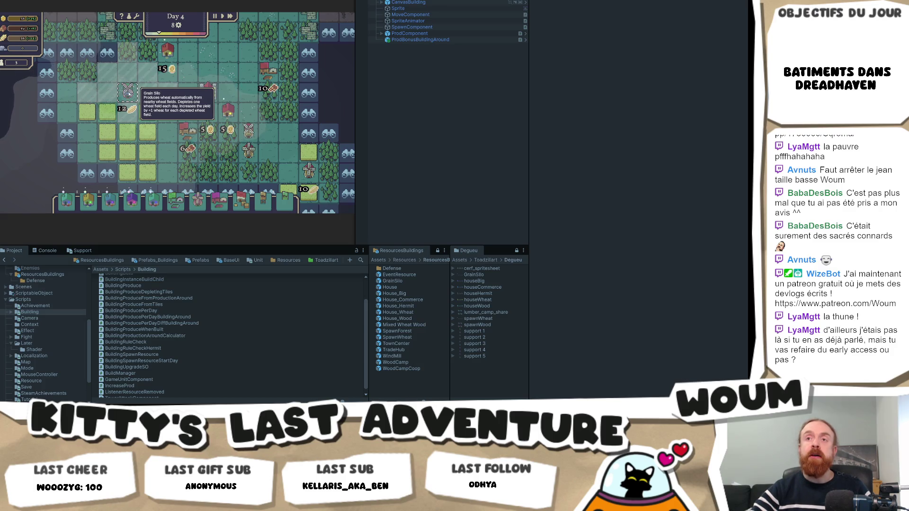
{"action": "left_click_drag", "start_coordinate": [128, 94], "coordinate": [169, 125]}
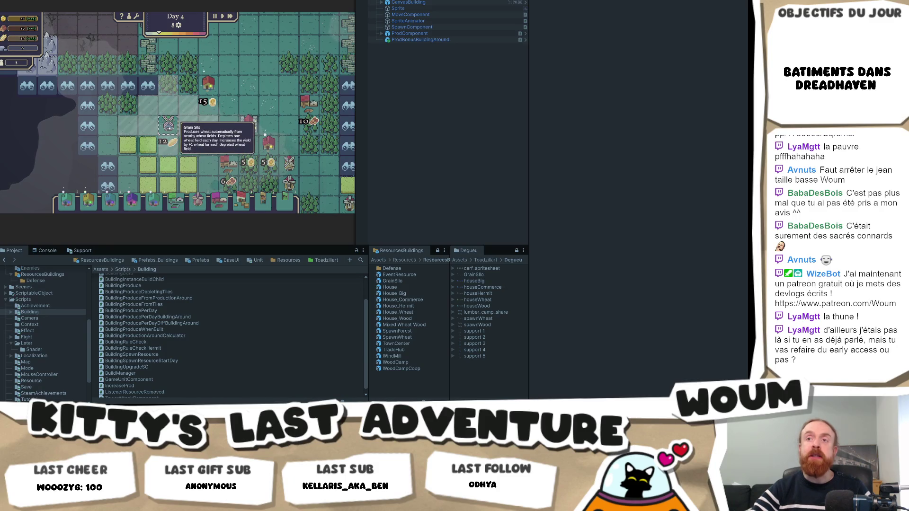
{"action": "mouse_move", "coordinate": [177, 128]}
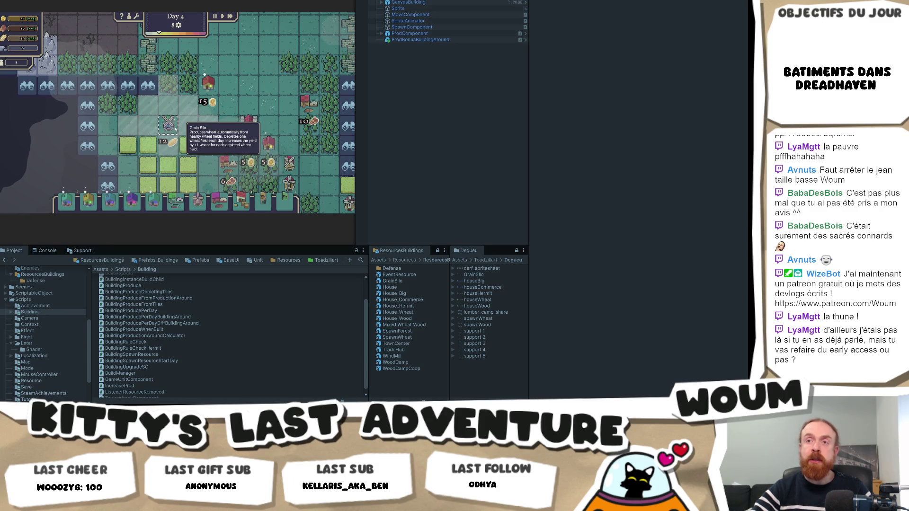
{"action": "key", "text": "d"}
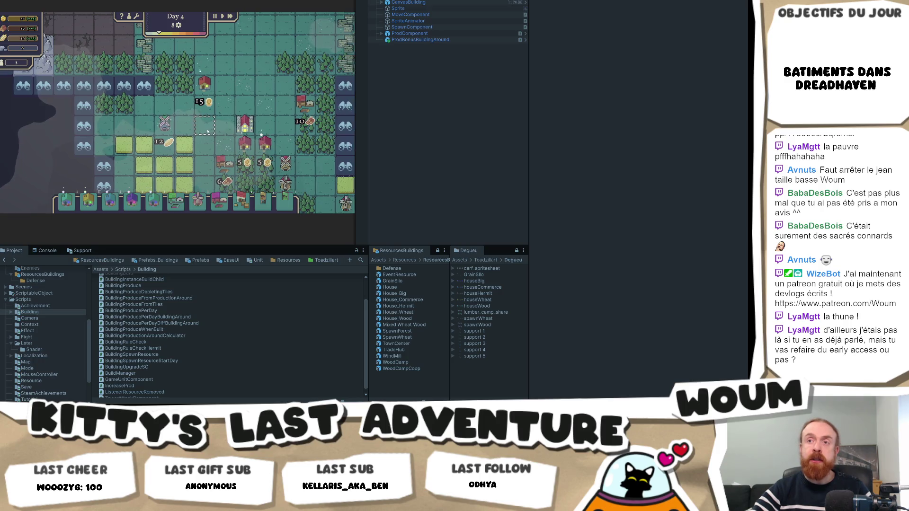
{"action": "key", "text": "a"}
{"action": "key", "text": "s"}
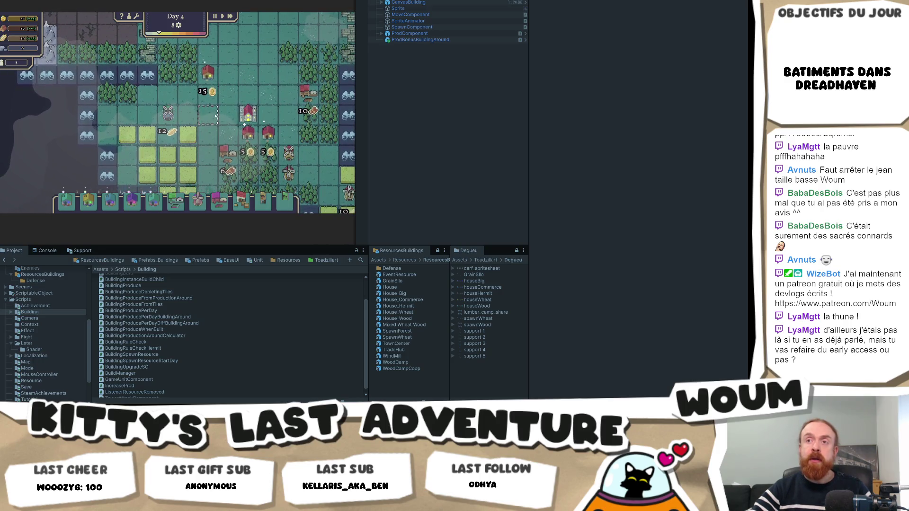
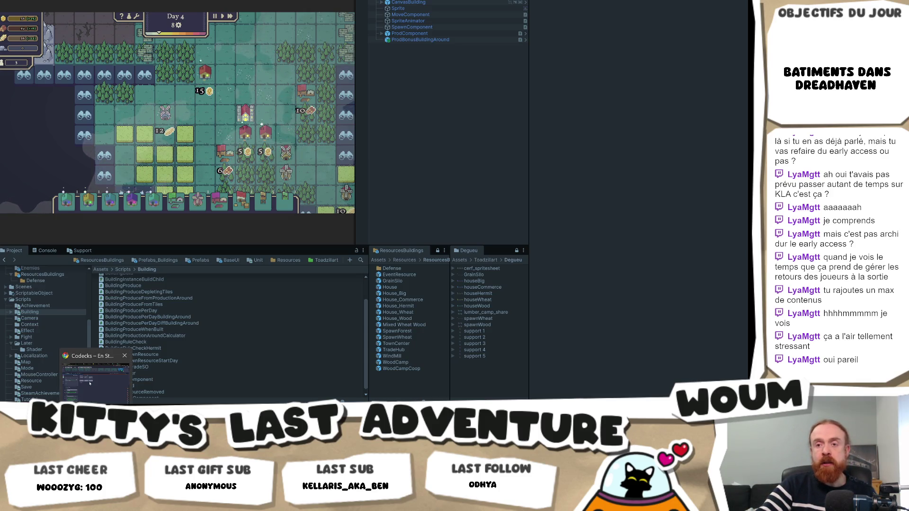
Search Steam for 'repel the', open Repel The Rifts, and show its third gameplay screenshot
{"action": "key", "text": "alt+Tab"}
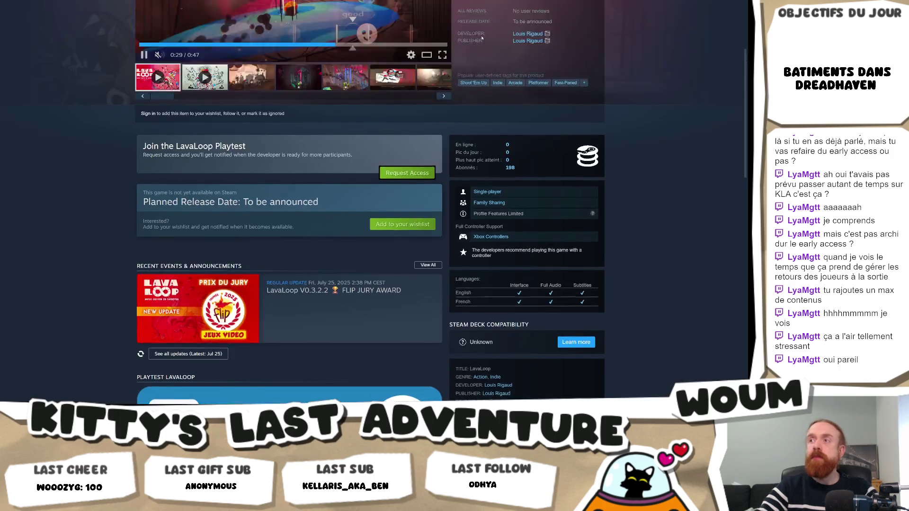
{"action": "scroll", "coordinate": [458, 49], "scroll_direction": "up", "scroll_amount": 5}
{"action": "left_click", "coordinate": [458, 17]}
{"action": "type", "text": "epel the"}
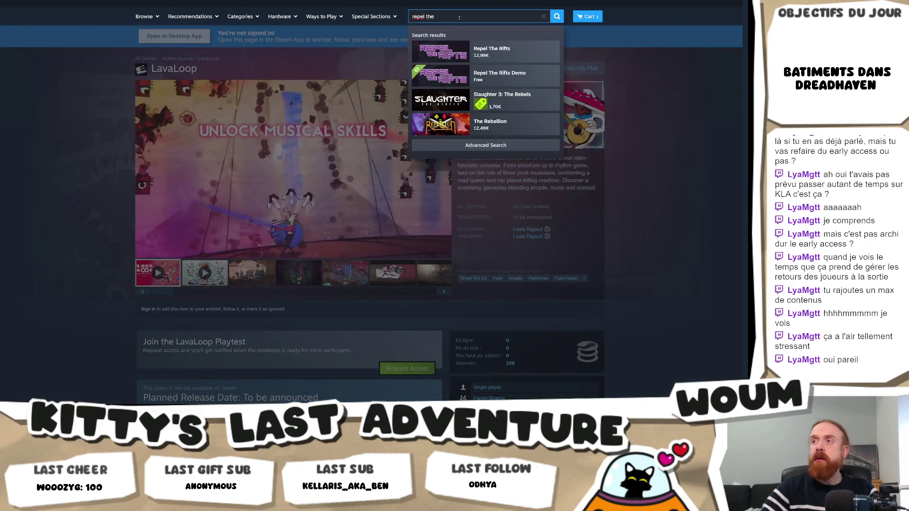
{"action": "left_click", "coordinate": [492, 51]}
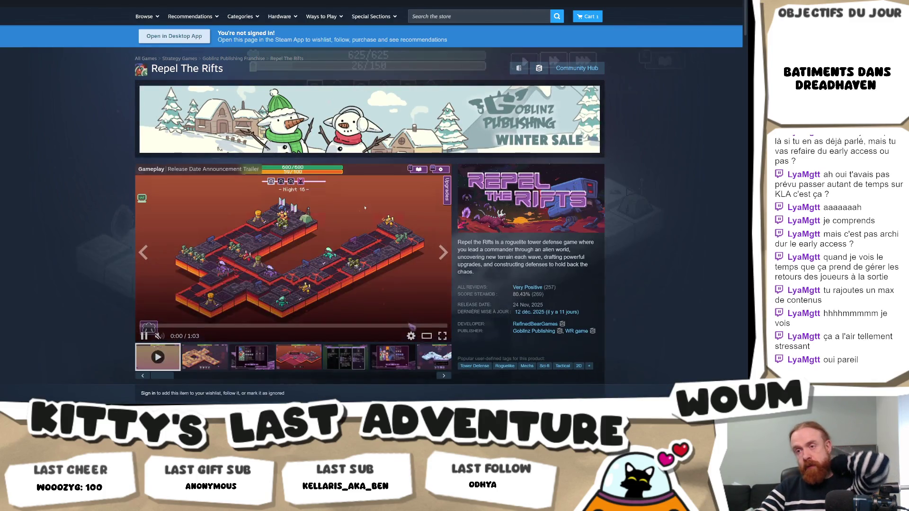
{"action": "scroll", "coordinate": [364, 208], "scroll_direction": "down", "scroll_amount": 2}
{"action": "left_click", "coordinate": [252, 286]}
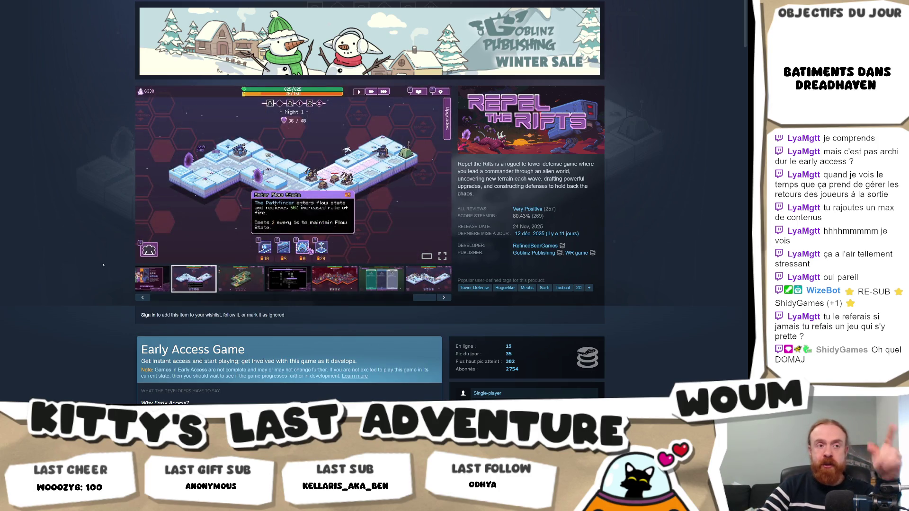
Browse the Repel The Rifts screenshots through to the Night 25 red map shot
{"action": "scroll", "coordinate": [244, 293], "scroll_direction": "down", "scroll_amount": 7}
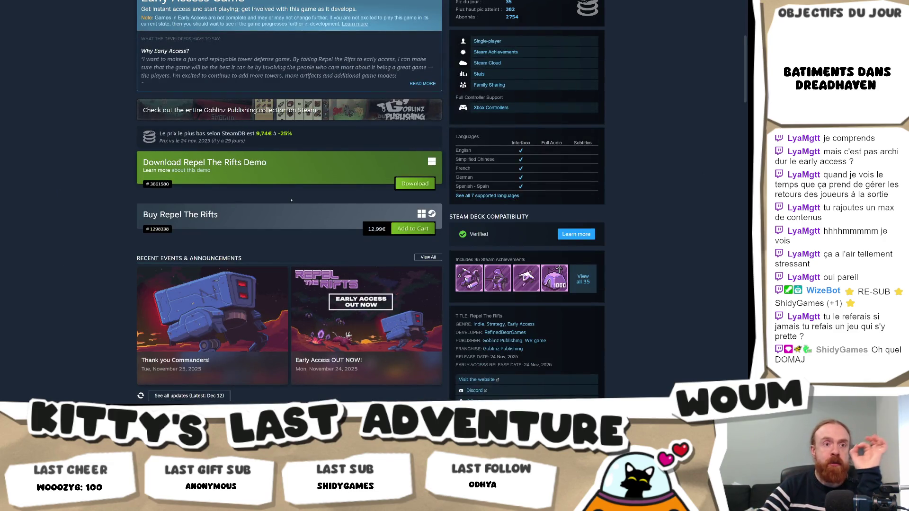
{"action": "scroll", "coordinate": [321, 254], "scroll_direction": "up", "scroll_amount": 4}
{"action": "scroll", "coordinate": [257, 272], "scroll_direction": "up", "scroll_amount": 3}
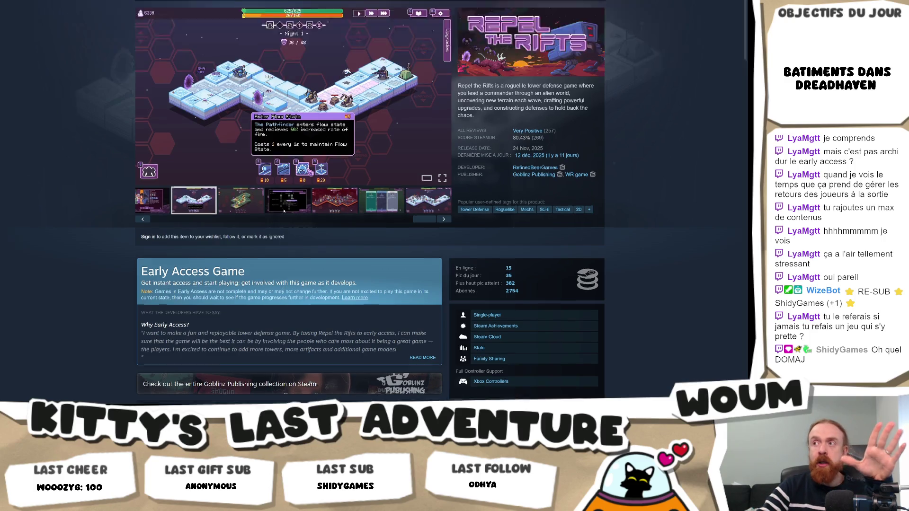
{"action": "left_click", "coordinate": [241, 280]}
{"action": "left_click", "coordinate": [287, 280]}
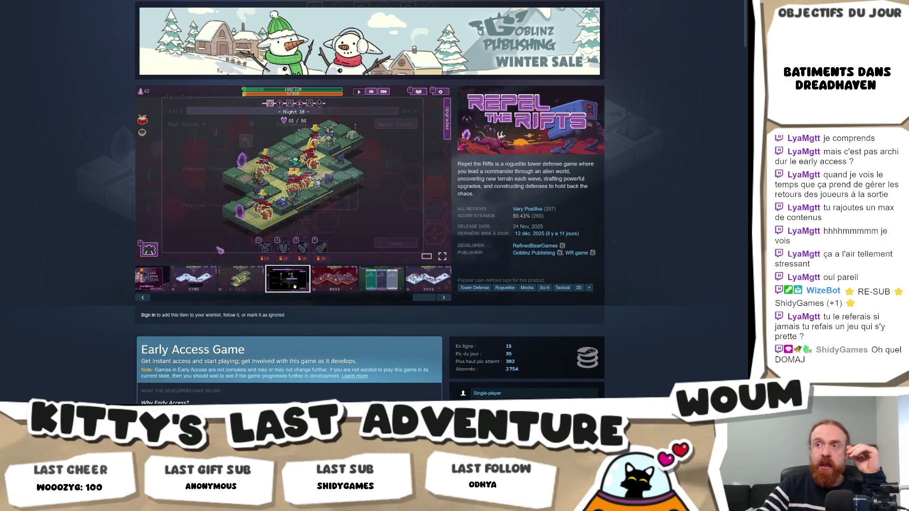
{"action": "left_click", "coordinate": [335, 288]}
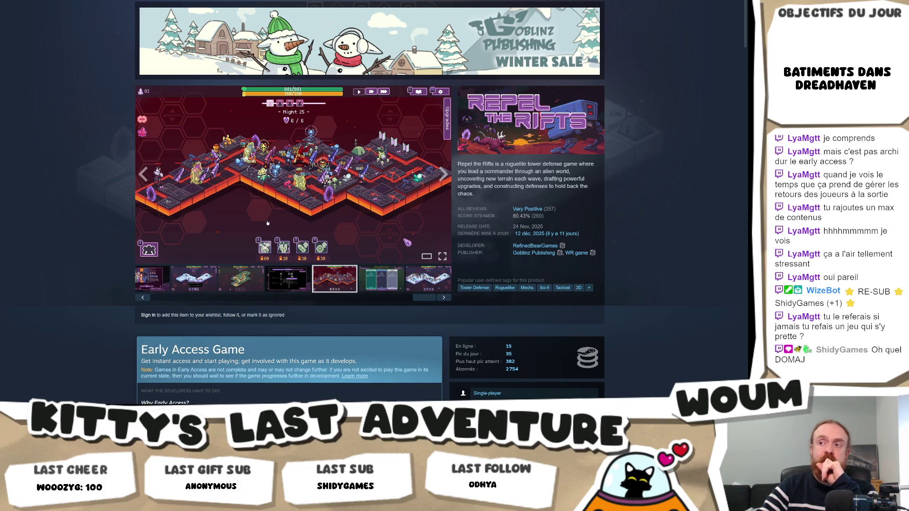
Scroll down and expand the full About This Game description with READ MORE
{"action": "scroll", "coordinate": [64, 235], "scroll_direction": "down", "scroll_amount": 10}
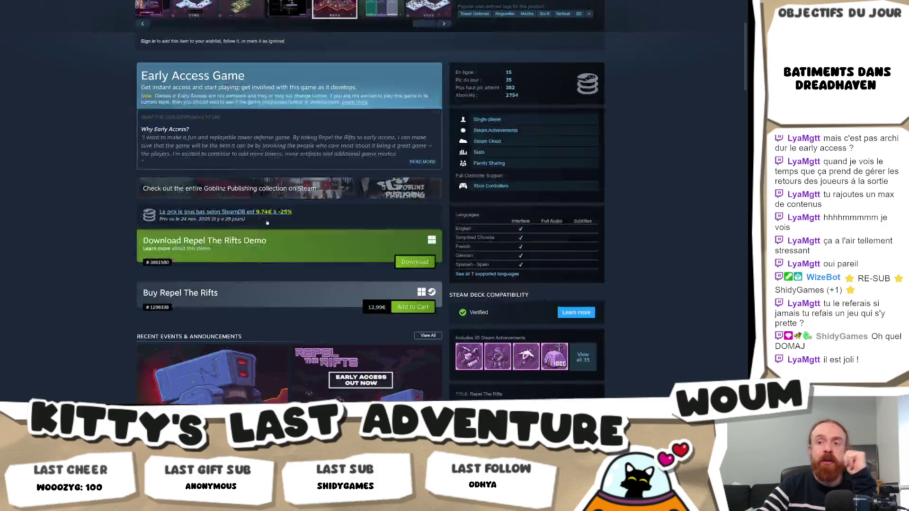
{"action": "scroll", "coordinate": [64, 235], "scroll_direction": "down", "scroll_amount": 5}
{"action": "scroll", "coordinate": [73, 226], "scroll_direction": "down", "scroll_amount": 3}
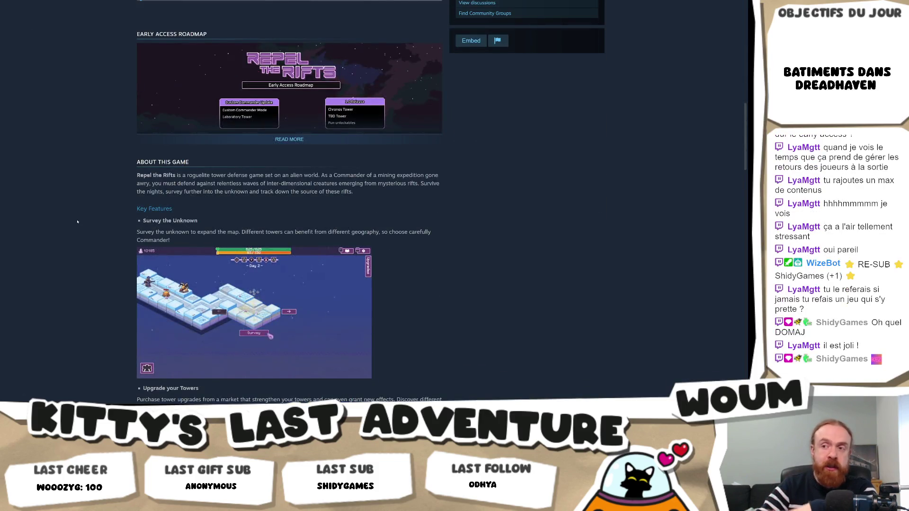
{"action": "scroll", "coordinate": [78, 224], "scroll_direction": "down", "scroll_amount": 4}
{"action": "left_click", "coordinate": [289, 286]}
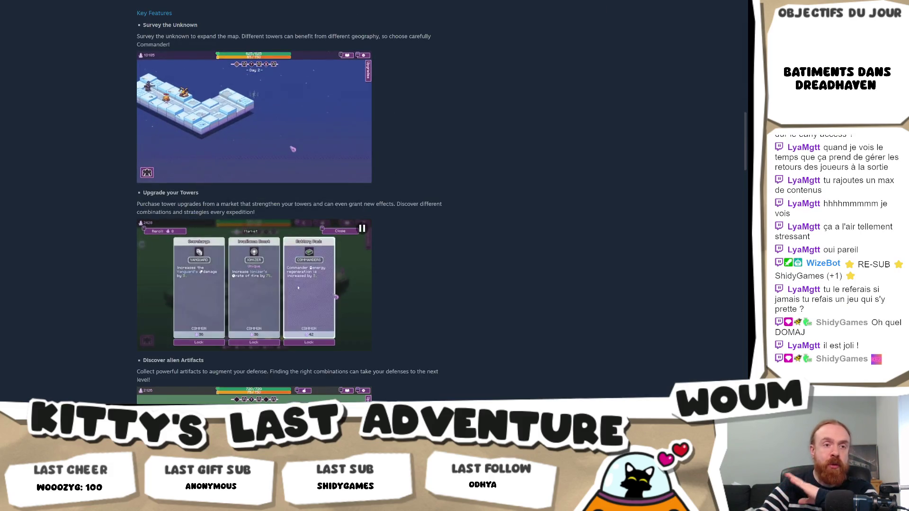
{"action": "scroll", "coordinate": [435, 291], "scroll_direction": "down", "scroll_amount": 3}
{"action": "scroll", "coordinate": [435, 292], "scroll_direction": "down", "scroll_amount": 2}
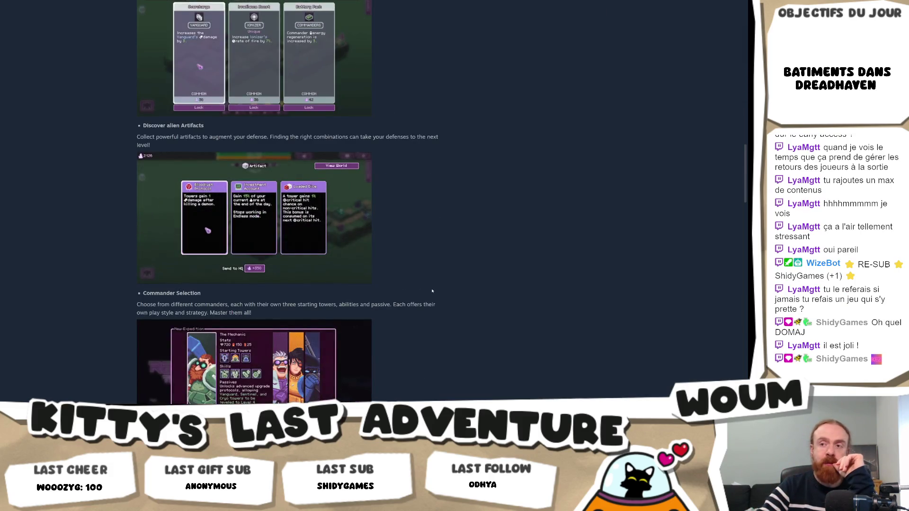
{"action": "scroll", "coordinate": [73, 142], "scroll_direction": "up", "scroll_amount": 15}
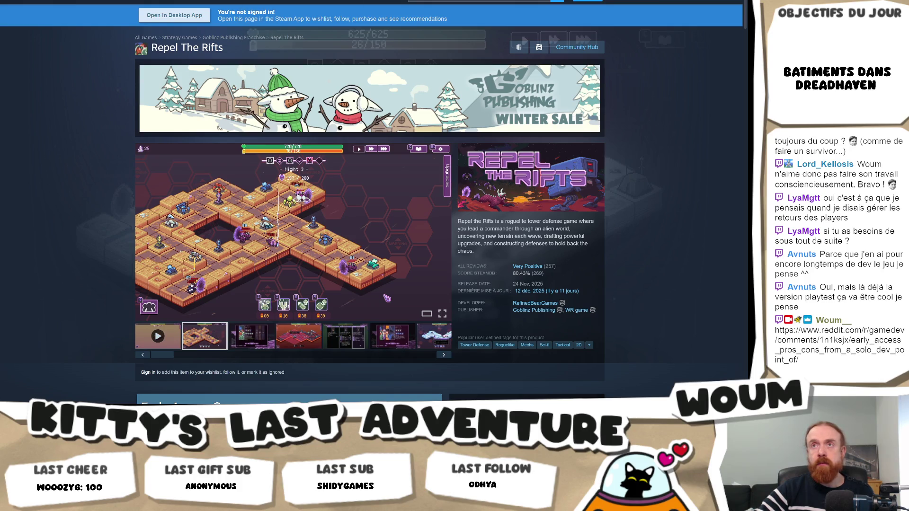
{"action": "key", "text": "ctrl+Tab"}
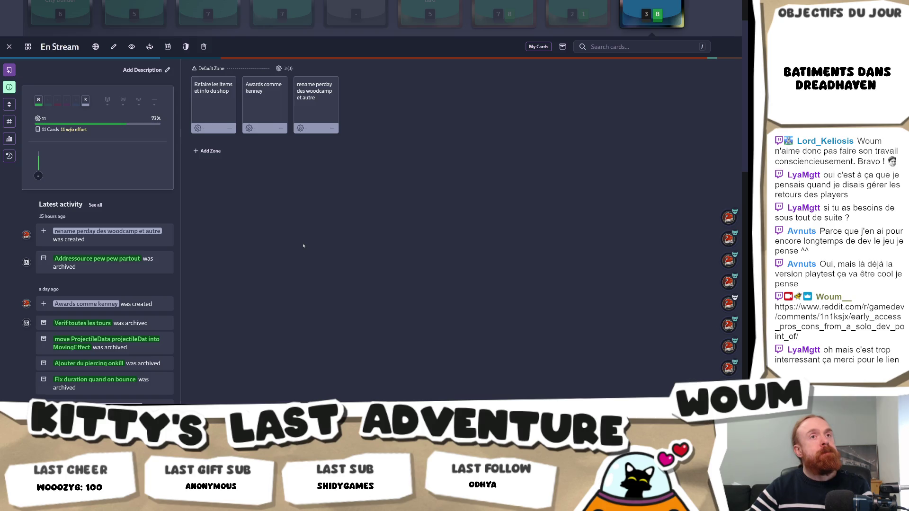
Widen the activity panel beside the En Stream board, then return to the Unity editor
{"action": "mouse_move", "coordinate": [181, 205]}
{"action": "left_mouse_down"}
{"action": "mouse_move", "coordinate": [260, 215]}
{"action": "mouse_move", "coordinate": [206, 214]}
{"action": "left_mouse_up"}
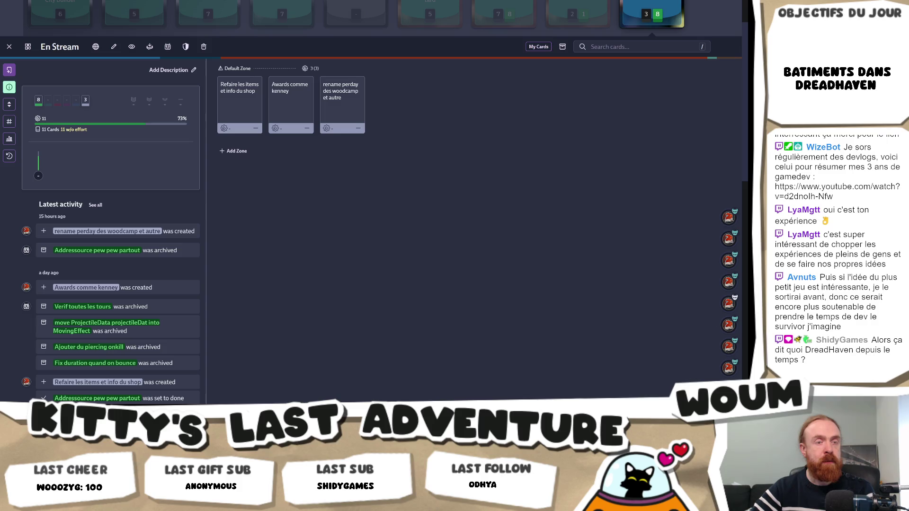
{"action": "key", "text": "alt+Tab"}
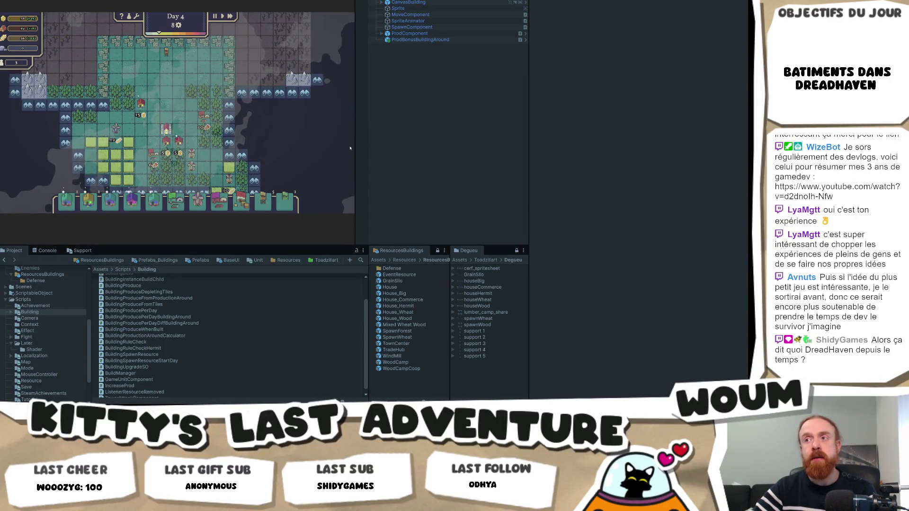
Widen the game view, take Forest & Field Camp plus Grain Silo, reveal fog, gather forest wood
{"action": "left_click_drag", "start_coordinate": [357, 146], "coordinate": [503, 162]}
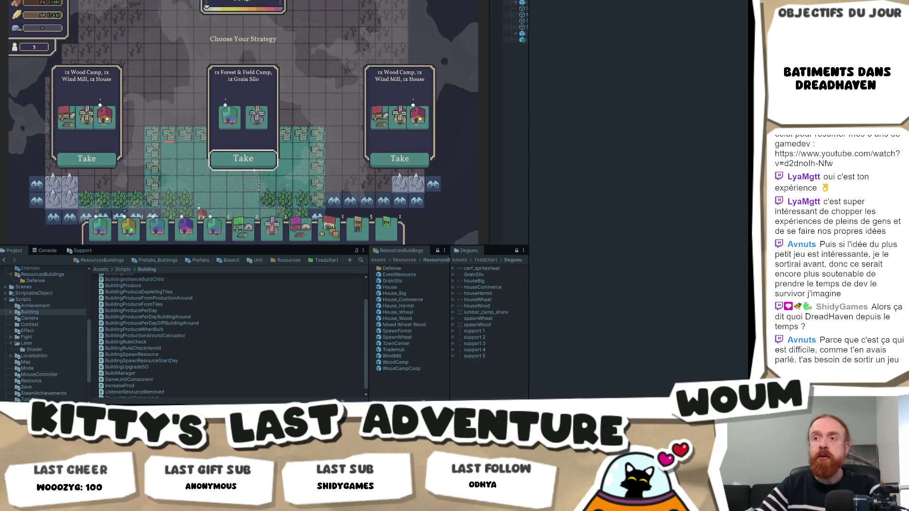
{"action": "left_click", "coordinate": [243, 159]}
{"action": "left_click", "coordinate": [311, 110]}
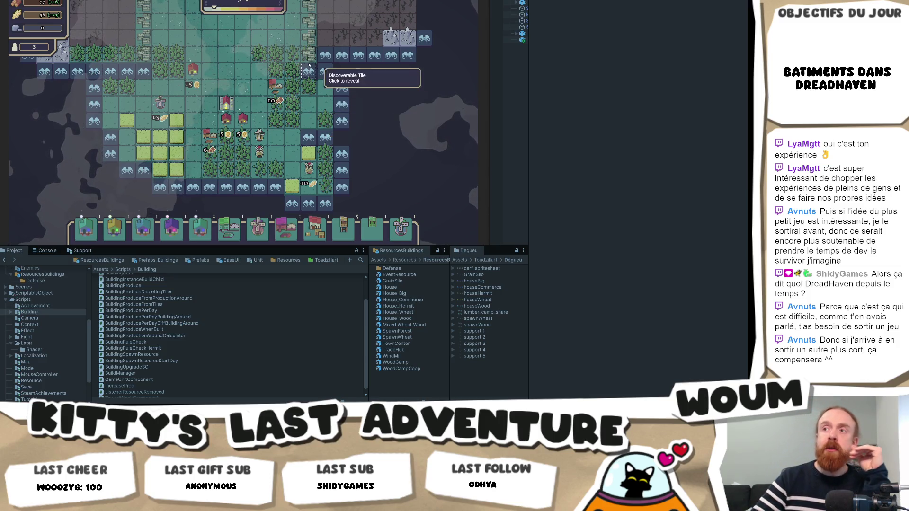
{"action": "left_click", "coordinate": [296, 118]}
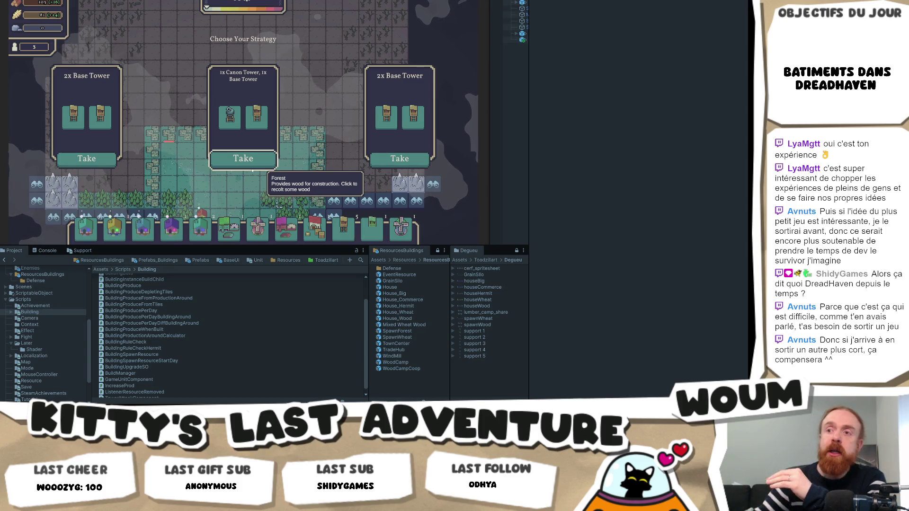
Take the left 2x Base Tower card and pan the map down to its bottom row
{"action": "mouse_move", "coordinate": [78, 114]}
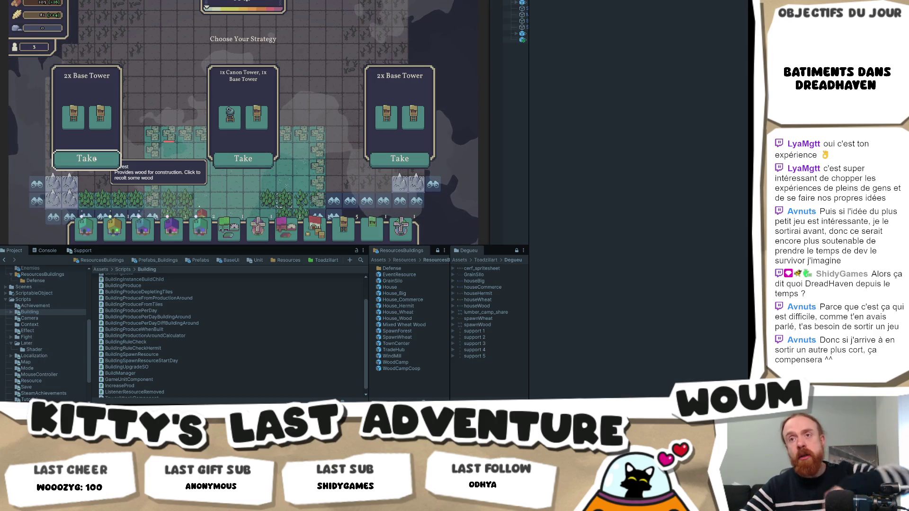
{"action": "left_click", "coordinate": [95, 159]}
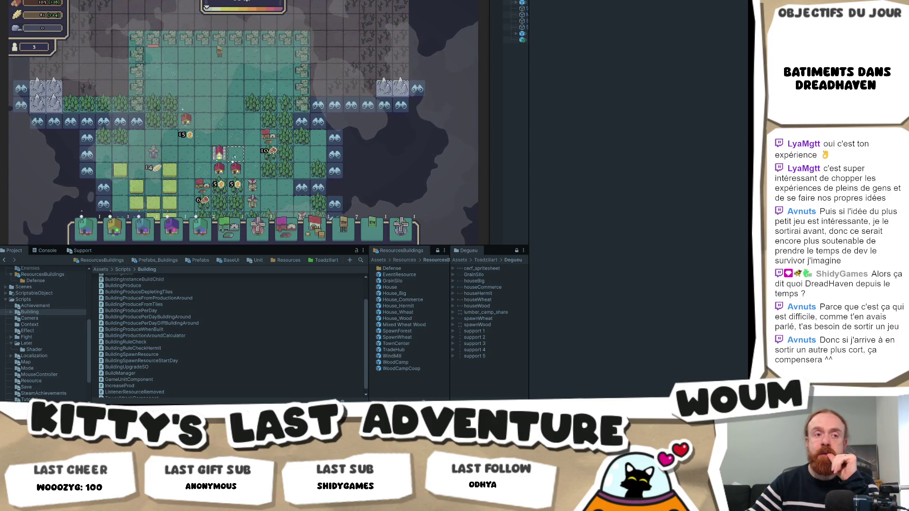
{"action": "key", "text": "s"}
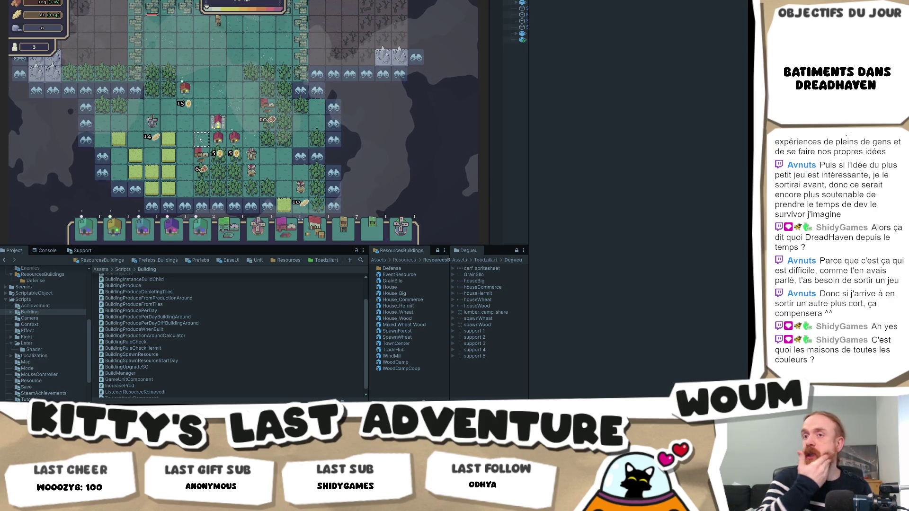
{"action": "mouse_move", "coordinate": [90, 234]}
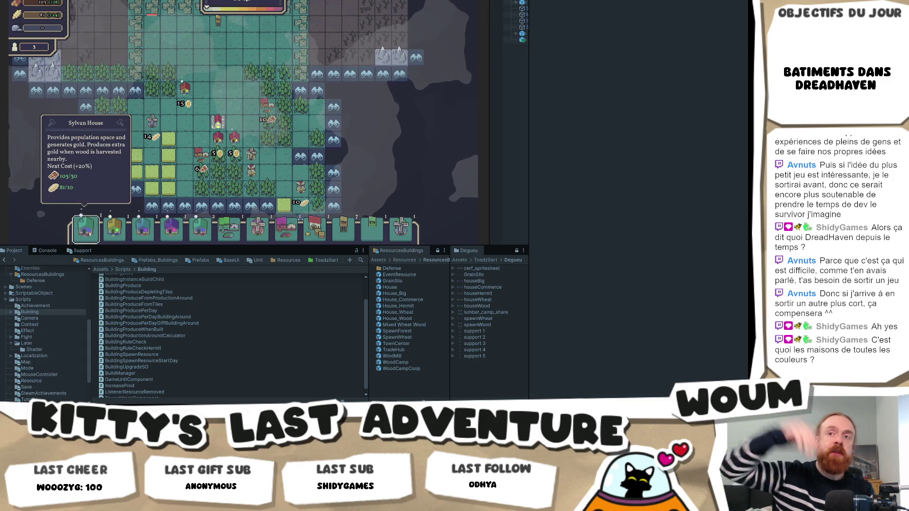
Start placing a Sylvan House on the map, zoom the view, then cancel the placement
{"action": "mouse_move", "coordinate": [89, 234]}
{"action": "left_mouse_down"}
{"action": "mouse_move", "coordinate": [201, 106]}
{"action": "mouse_move", "coordinate": [249, 108]}
{"action": "mouse_move", "coordinate": [197, 41]}
{"action": "left_mouse_up"}
{"action": "scroll", "coordinate": [246, 112], "scroll_direction": "up", "scroll_amount": 2}
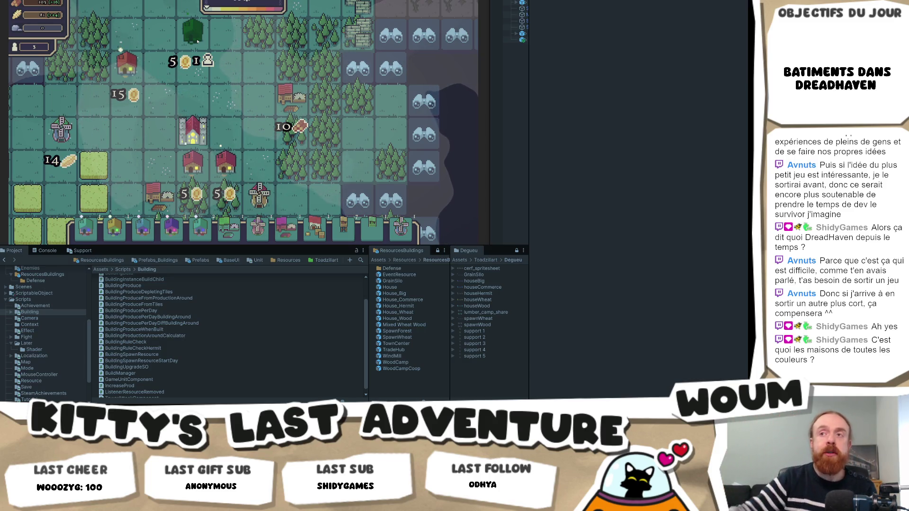
{"action": "scroll", "coordinate": [198, 42], "scroll_direction": "down", "scroll_amount": 3}
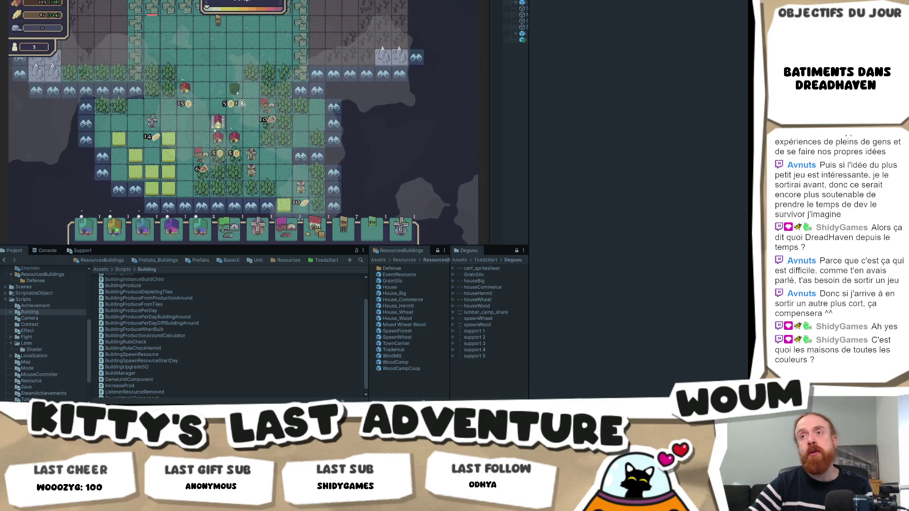
{"action": "right_click", "coordinate": [236, 115]}
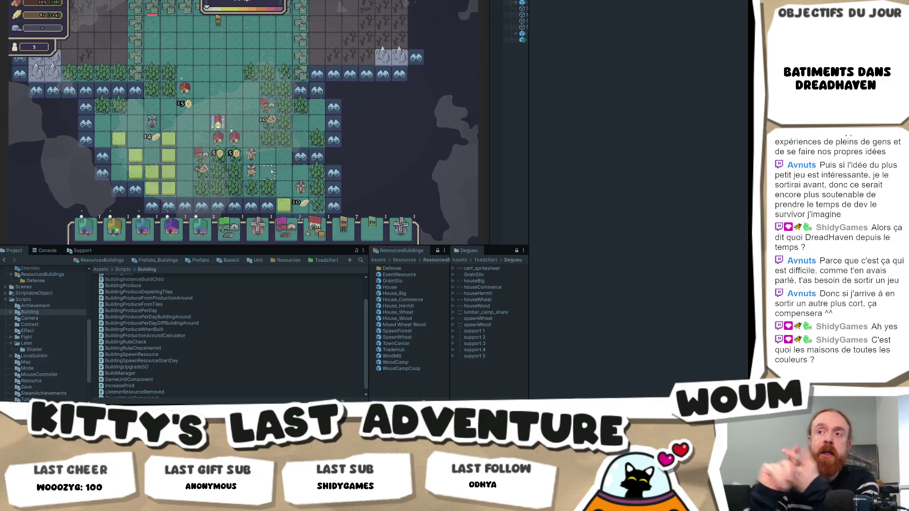
Pick another building and pan and zoom across the settlement toward the walled Base Tower area
{"action": "mouse_move", "coordinate": [260, 233]}
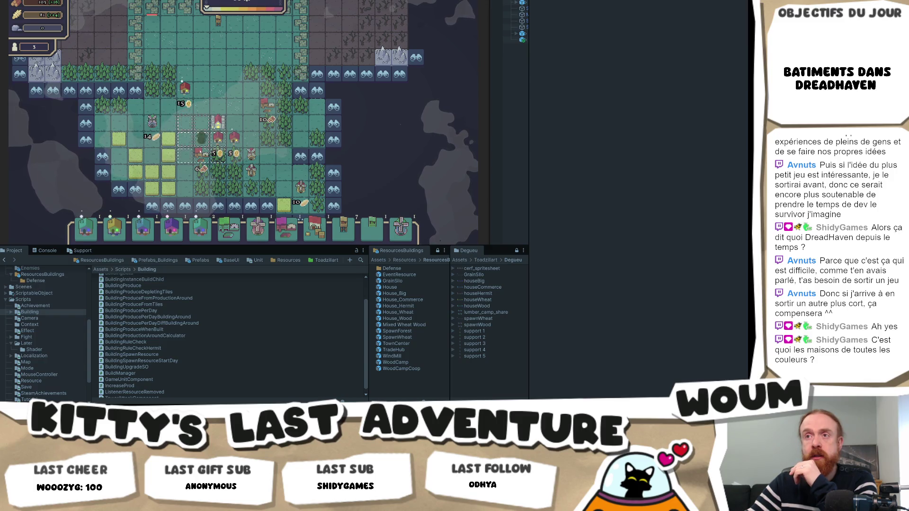
{"action": "left_click", "coordinate": [282, 235]}
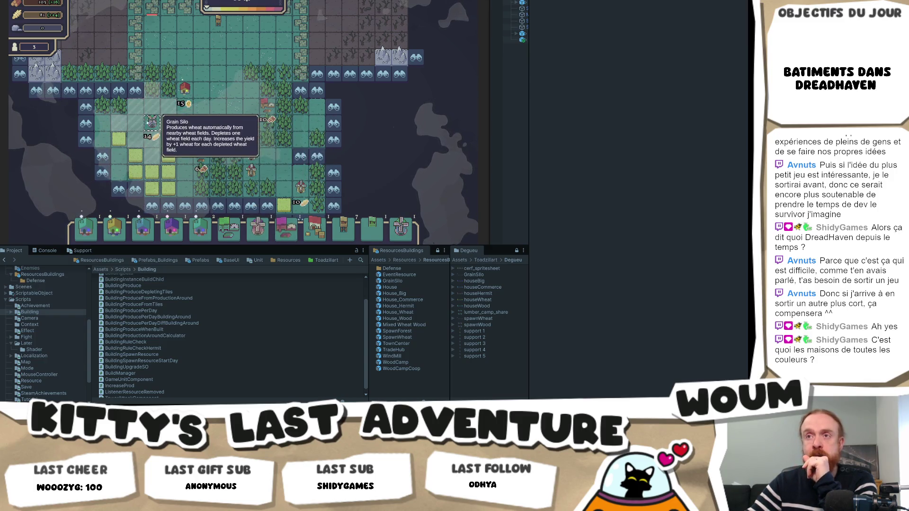
{"action": "scroll", "coordinate": [190, 152], "scroll_direction": "up", "scroll_amount": 2}
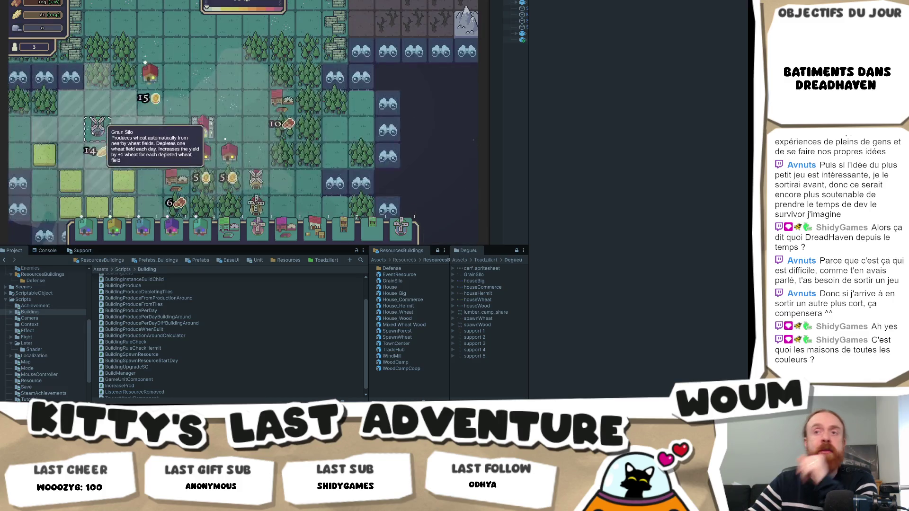
{"action": "left_click_drag", "start_coordinate": [101, 133], "coordinate": [253, 110]}
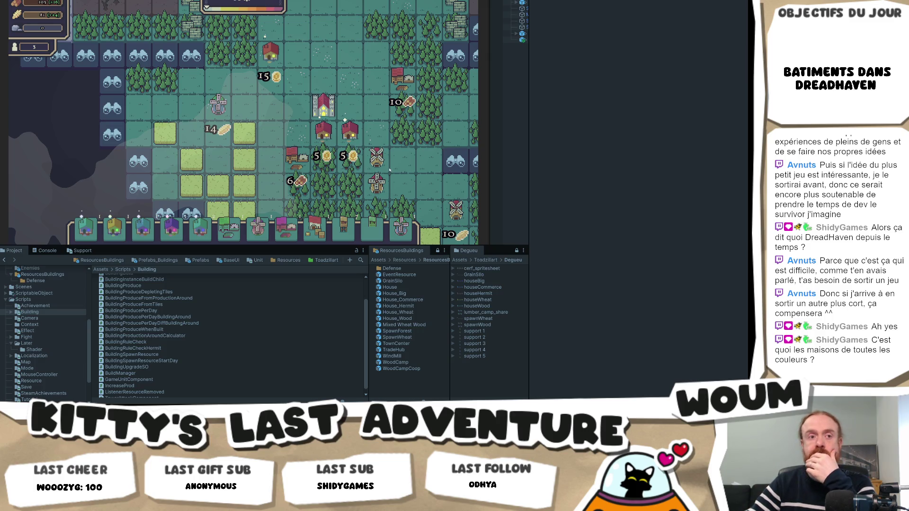
{"action": "scroll", "coordinate": [428, 141], "scroll_direction": "down", "scroll_amount": 3}
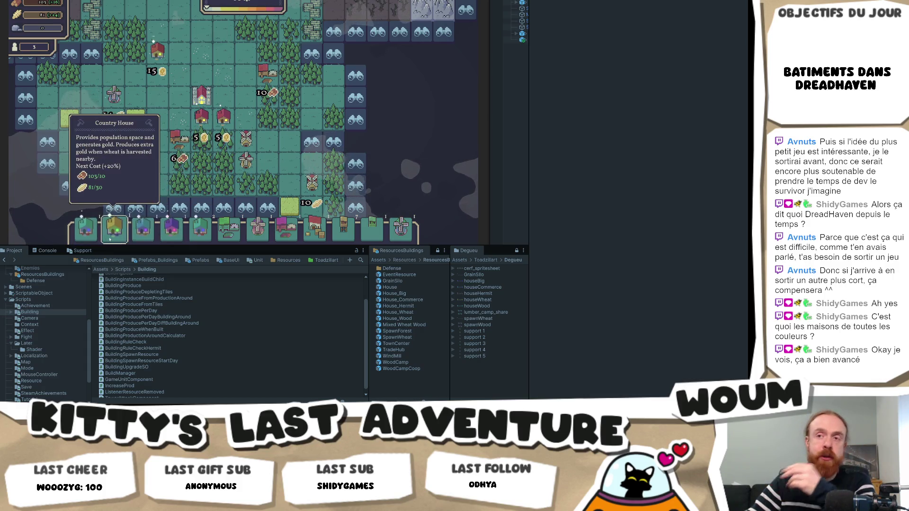
{"action": "scroll", "coordinate": [108, 168], "scroll_direction": "up", "scroll_amount": 2}
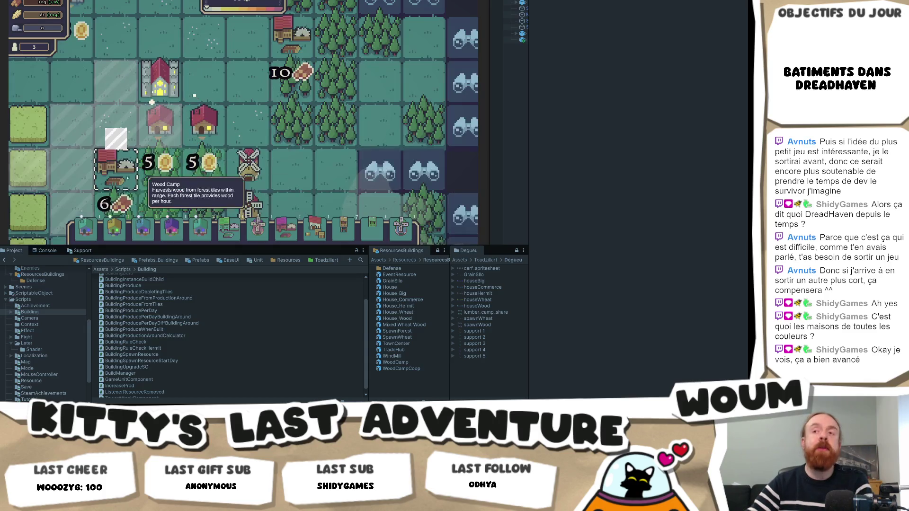
{"action": "scroll", "coordinate": [108, 169], "scroll_direction": "down", "scroll_amount": 2}
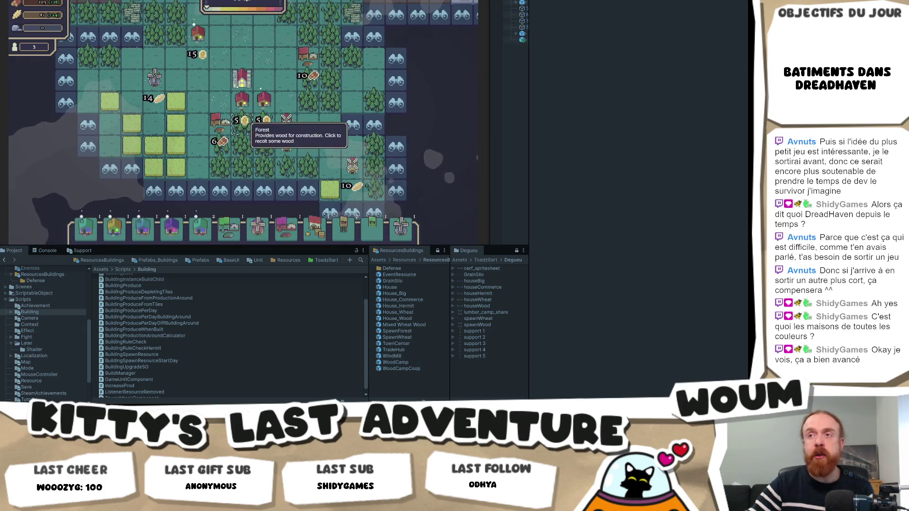
{"action": "scroll", "coordinate": [222, 129], "scroll_direction": "down", "scroll_amount": 2}
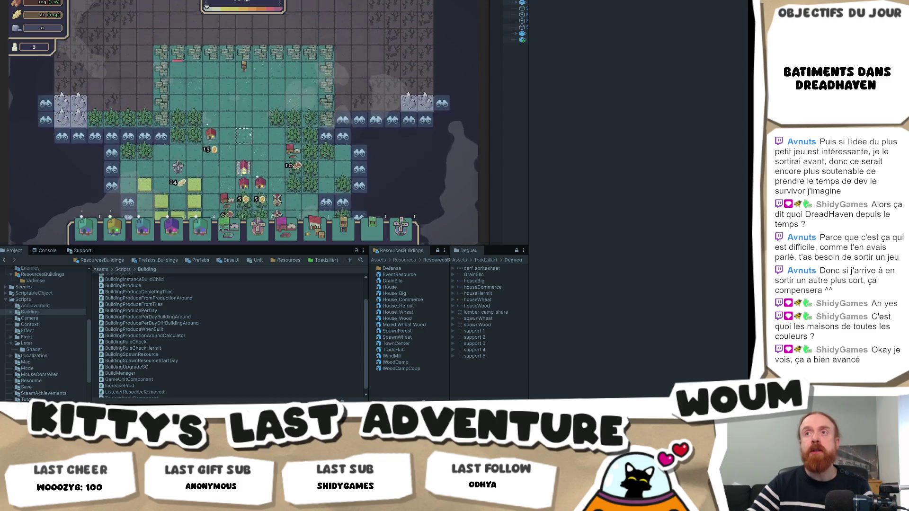
{"action": "scroll", "coordinate": [255, 156], "scroll_direction": "up", "scroll_amount": 2}
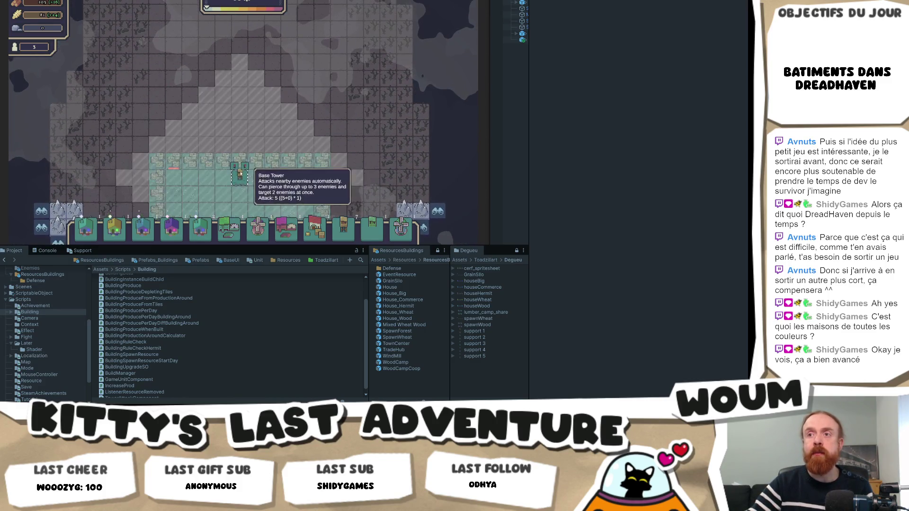
{"action": "scroll", "coordinate": [271, 142], "scroll_direction": "down", "scroll_amount": 2}
Pan up and take the middle strategy card: Wood Camp, Forest & Field Camp, Jester Tower
{"action": "key", "text": "w"}
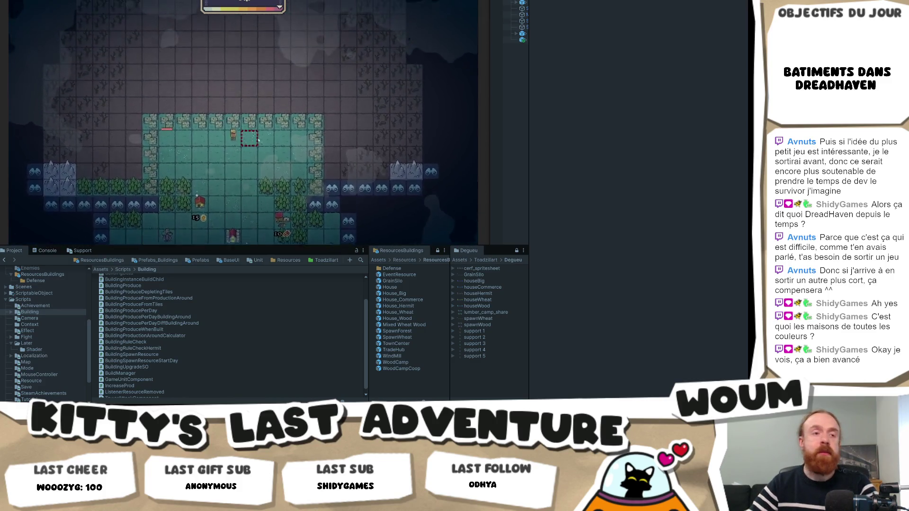
{"action": "mouse_move", "coordinate": [234, 151]}
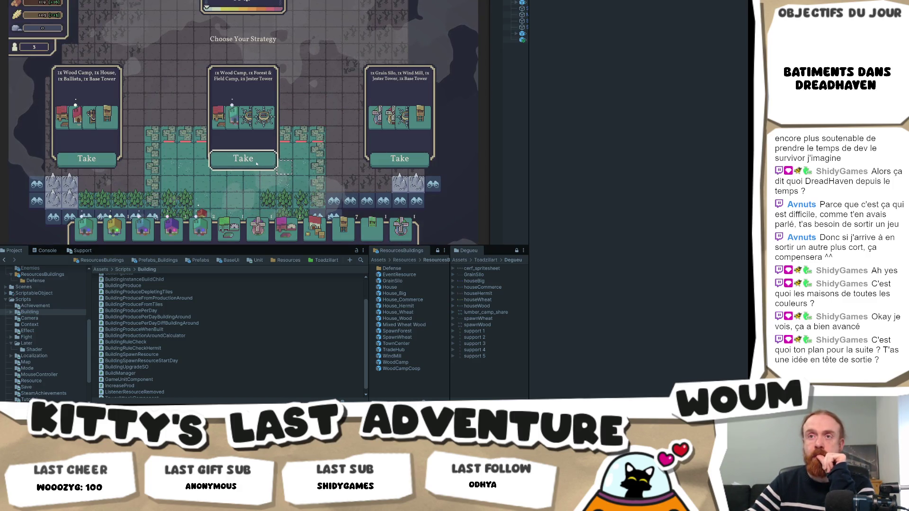
{"action": "left_click", "coordinate": [256, 163]}
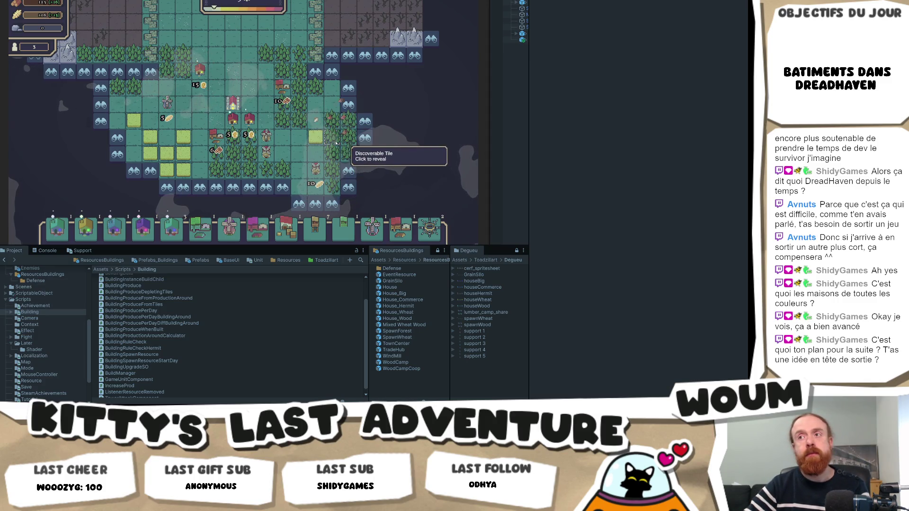
Reveal the discoverable tile east of the settlement beside the forest
{"action": "left_click", "coordinate": [333, 141]}
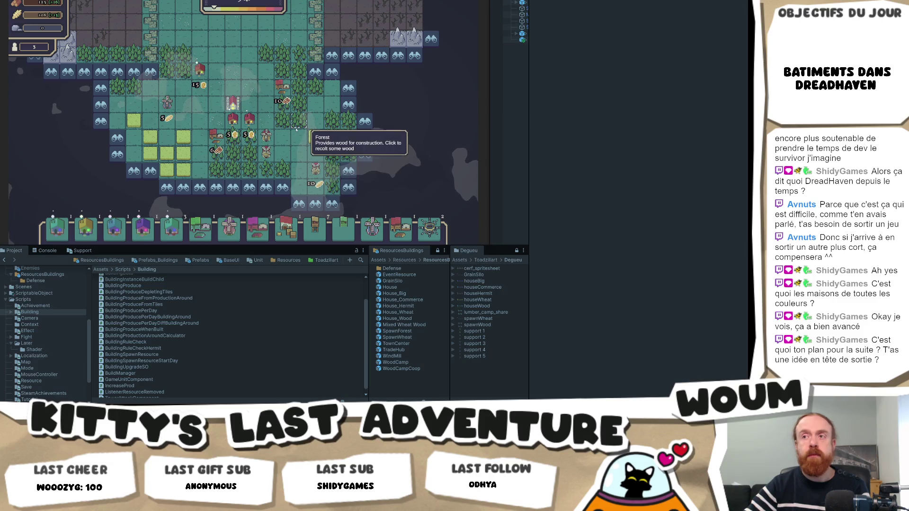
{"action": "left_click_drag", "start_coordinate": [324, 162], "coordinate": [287, 149]}
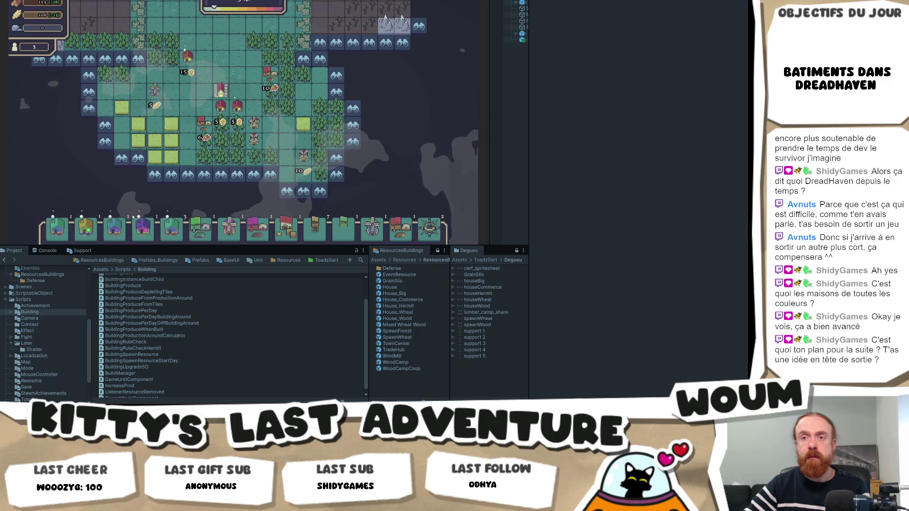
{"action": "mouse_move", "coordinate": [70, 229]}
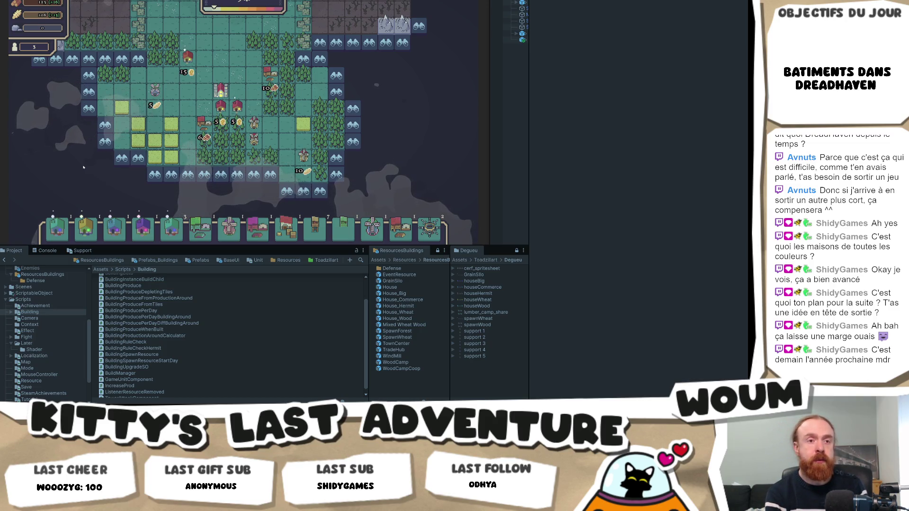
Zoom and pan the map with W/A/S/D to inspect the buildings and their yields
{"action": "scroll", "coordinate": [83, 167], "scroll_direction": "up", "scroll_amount": 1}
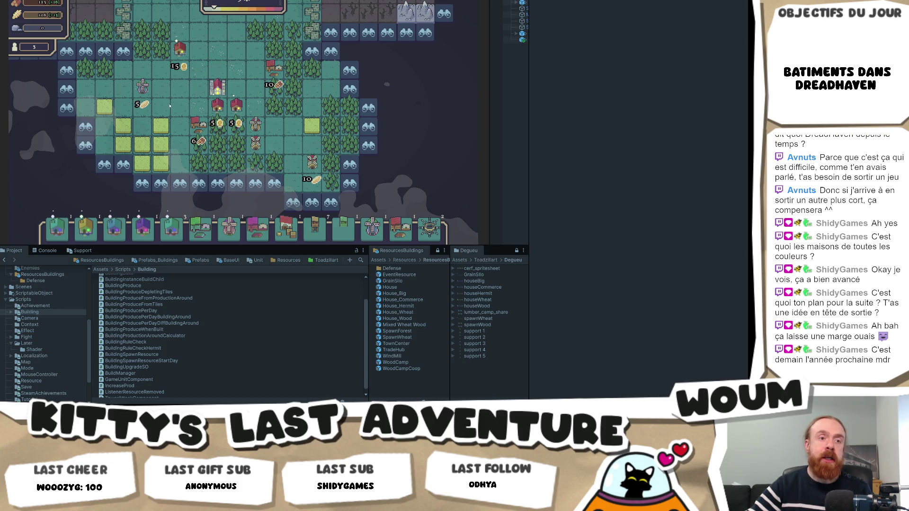
{"action": "mouse_move", "coordinate": [210, 114]}
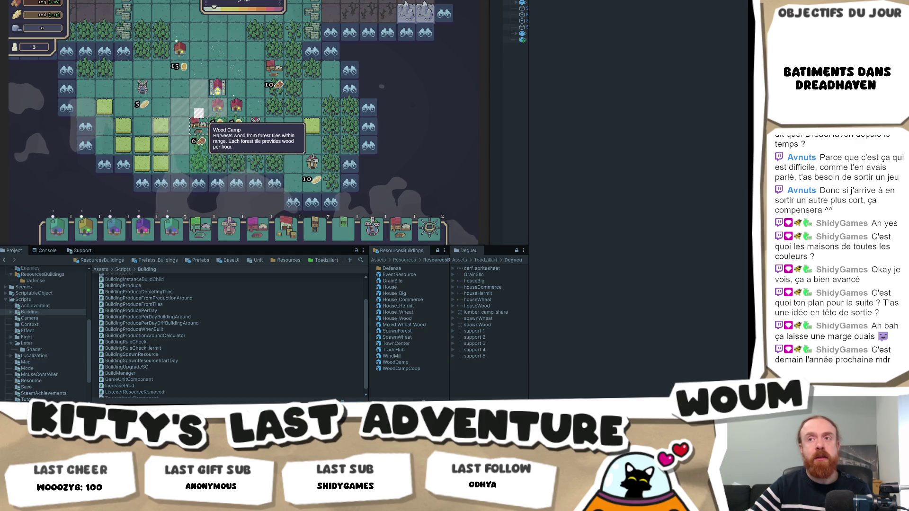
{"action": "mouse_move", "coordinate": [258, 128]}
{"action": "key", "text": "w"}
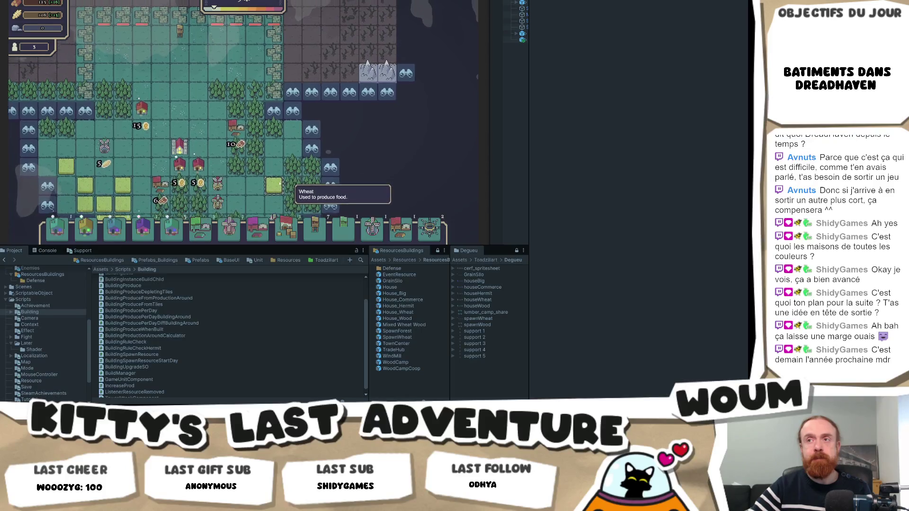
{"action": "mouse_move", "coordinate": [286, 218]}
{"action": "key", "text": "s"}
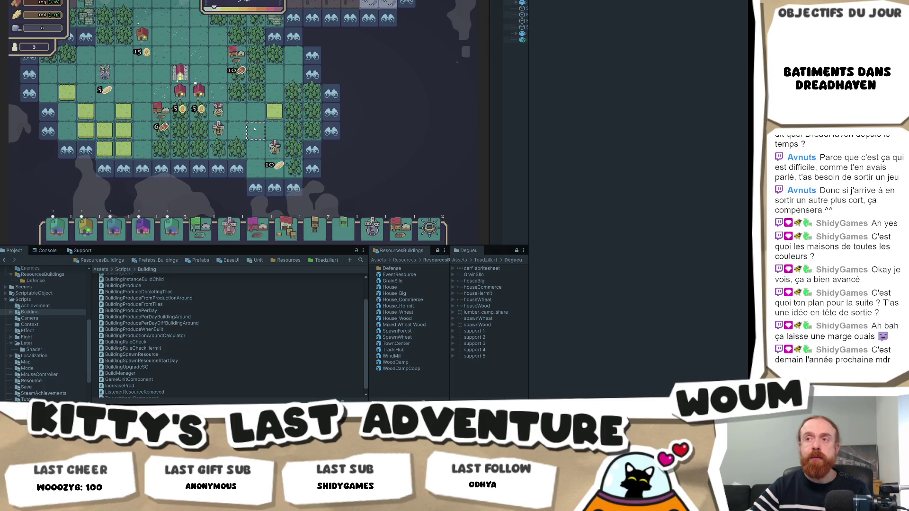
{"action": "key", "text": "w"}
{"action": "key", "text": "a"}
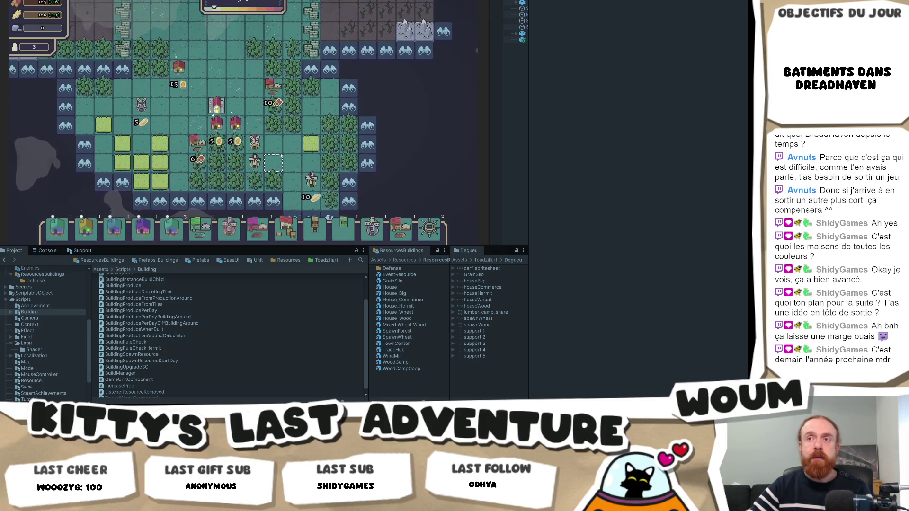
{"action": "key", "text": "d"}
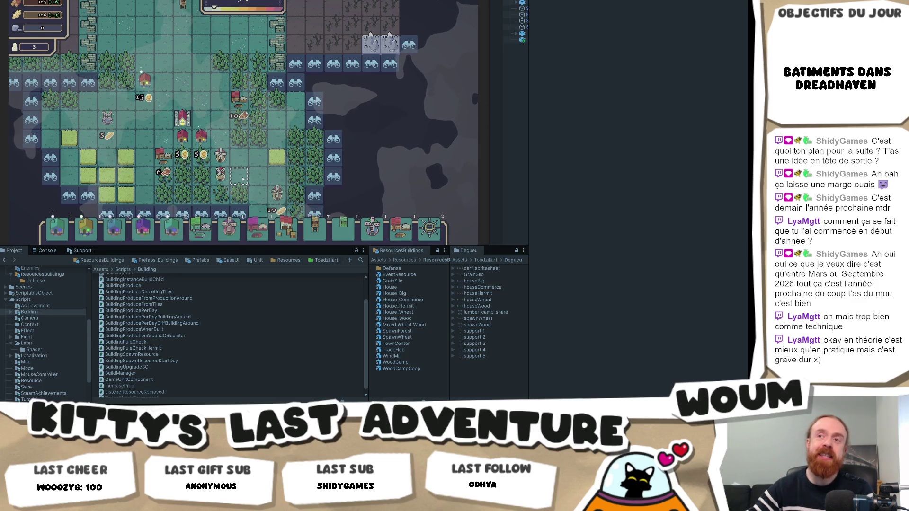
{"action": "left_click", "coordinate": [112, 234]}
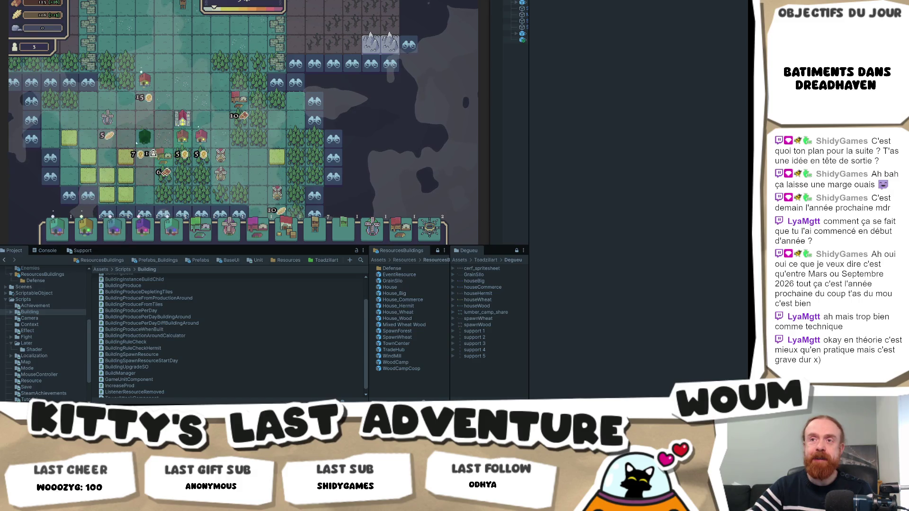
{"action": "left_click", "coordinate": [144, 230]}
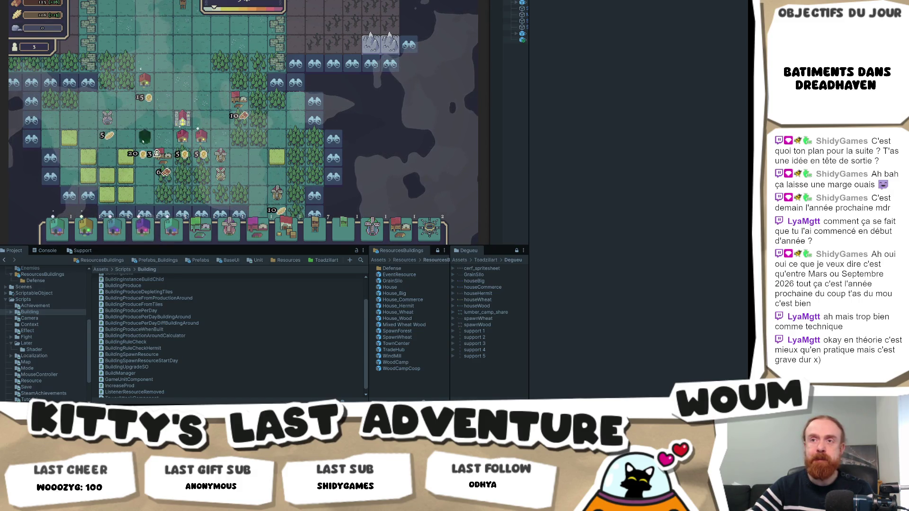
{"action": "mouse_move", "coordinate": [175, 235]}
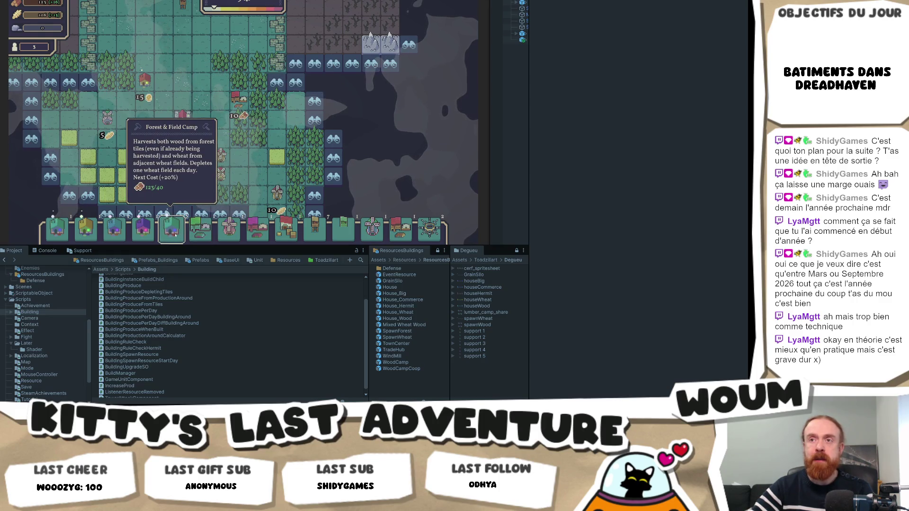
{"action": "left_click", "coordinate": [175, 234]}
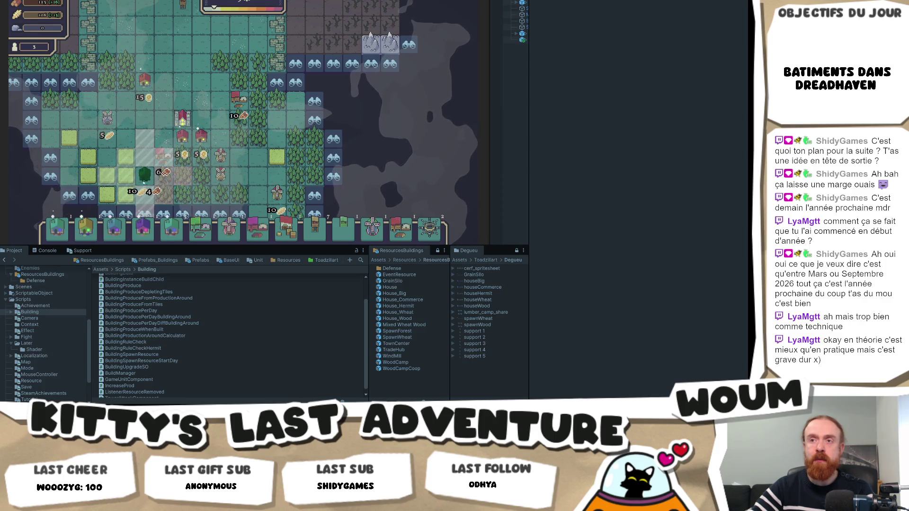
{"action": "scroll", "coordinate": [137, 161], "scroll_direction": "up", "scroll_amount": 2}
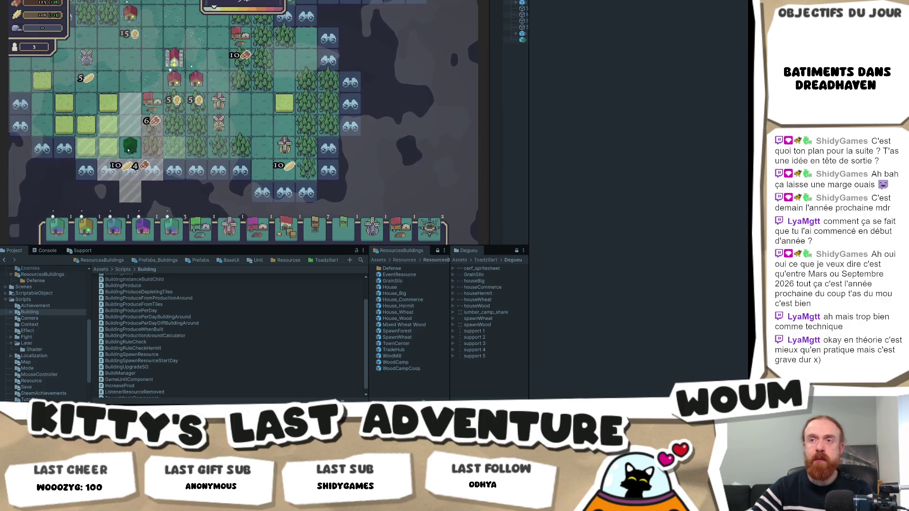
{"action": "scroll", "coordinate": [127, 148], "scroll_direction": "up", "scroll_amount": 3}
{"action": "scroll", "coordinate": [128, 144], "scroll_direction": "down", "scroll_amount": 5}
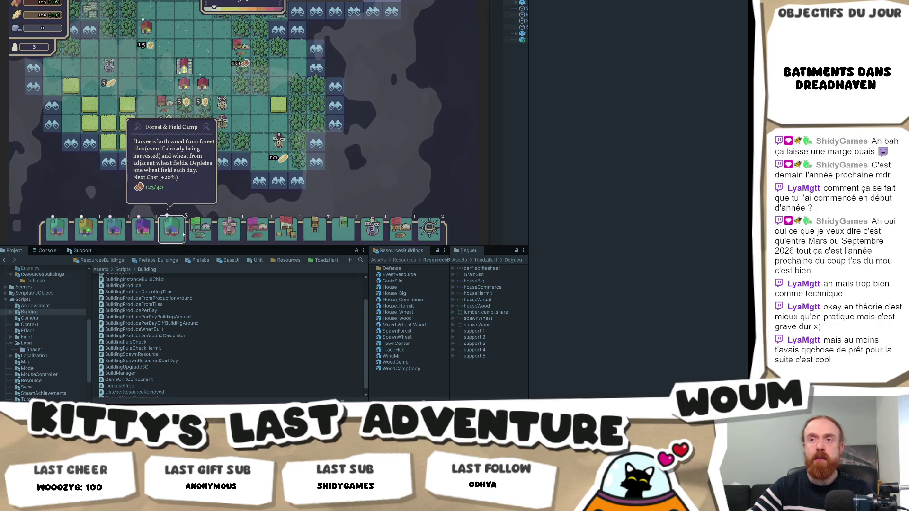
{"action": "left_click", "coordinate": [179, 232]}
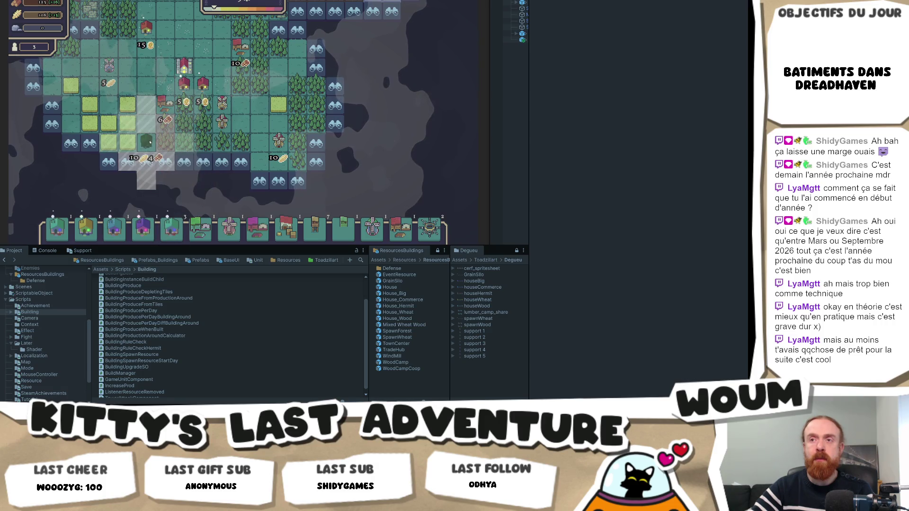
{"action": "scroll", "coordinate": [150, 143], "scroll_direction": "up", "scroll_amount": 2}
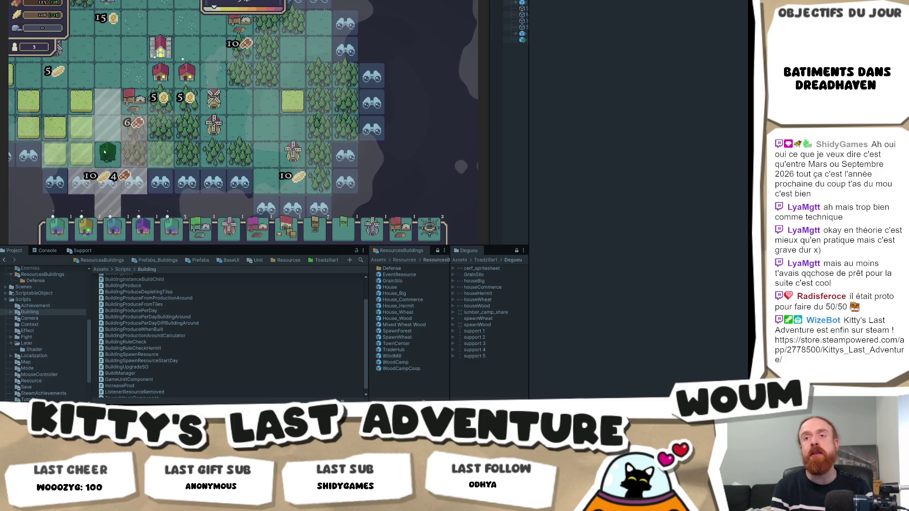
{"action": "scroll", "coordinate": [105, 151], "scroll_direction": "down", "scroll_amount": 2}
{"action": "scroll", "coordinate": [147, 124], "scroll_direction": "up", "scroll_amount": 2}
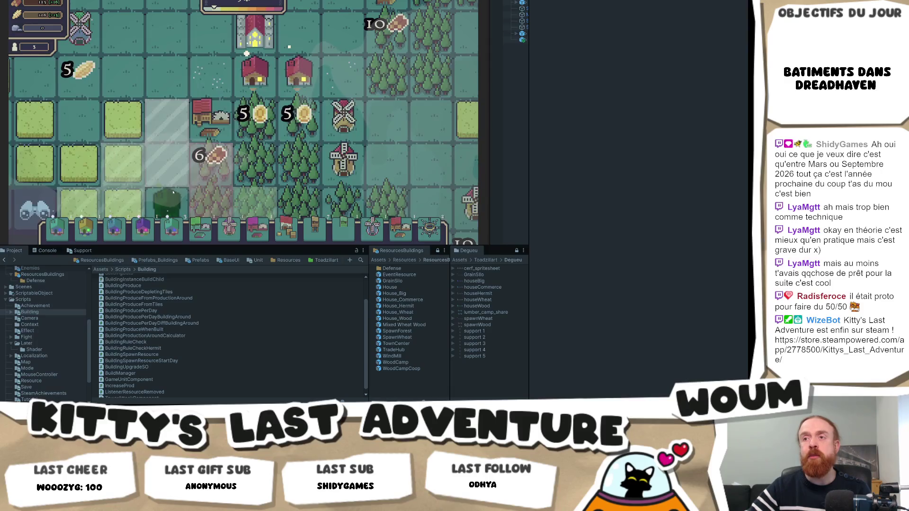
{"action": "key", "text": "s"}
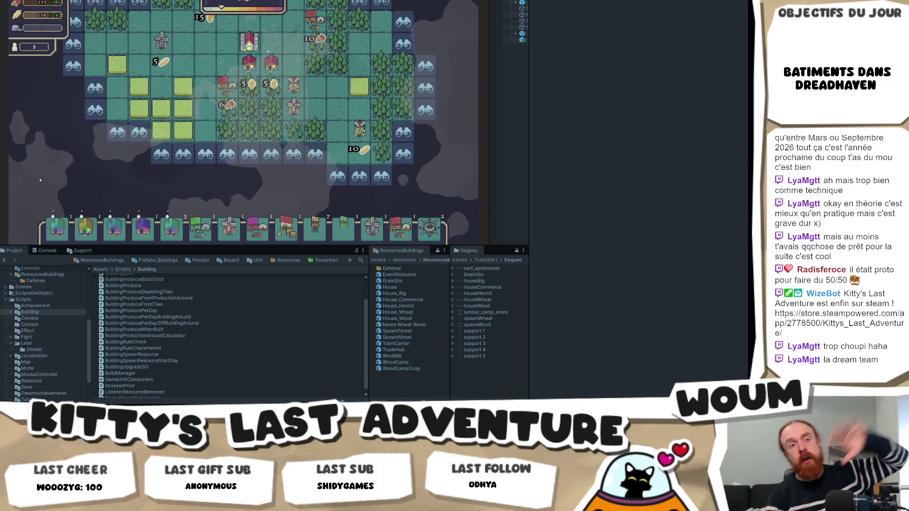
{"action": "mouse_move", "coordinate": [174, 229]}
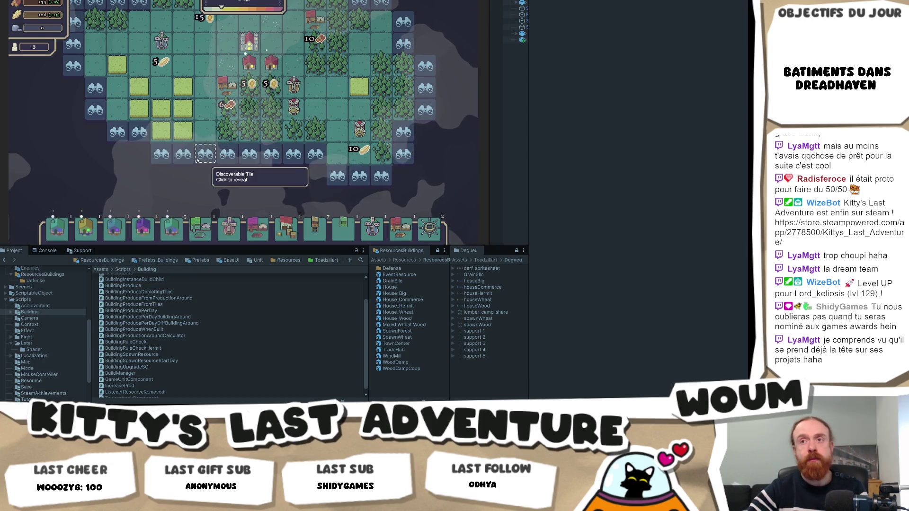
{"action": "scroll", "coordinate": [196, 163], "scroll_direction": "down", "scroll_amount": 2}
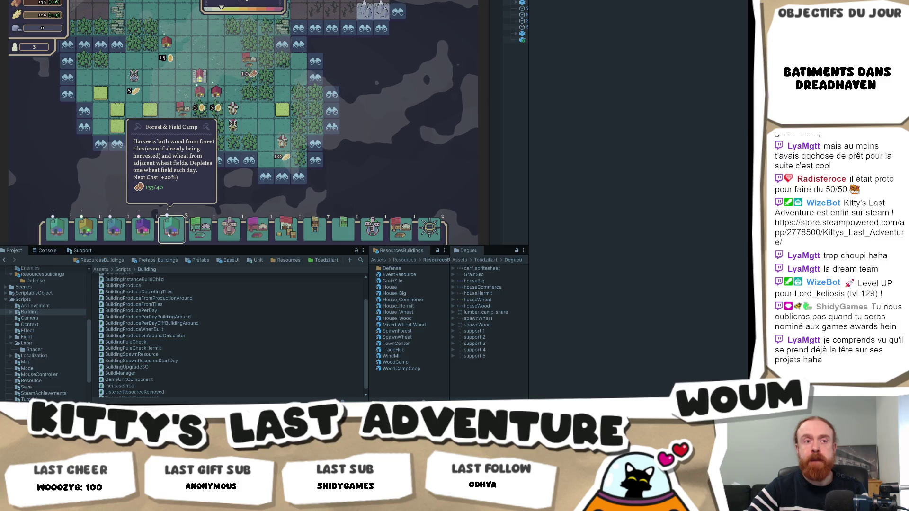
{"action": "left_click", "coordinate": [169, 234]}
{"action": "scroll", "coordinate": [96, 173], "scroll_direction": "up", "scroll_amount": 2}
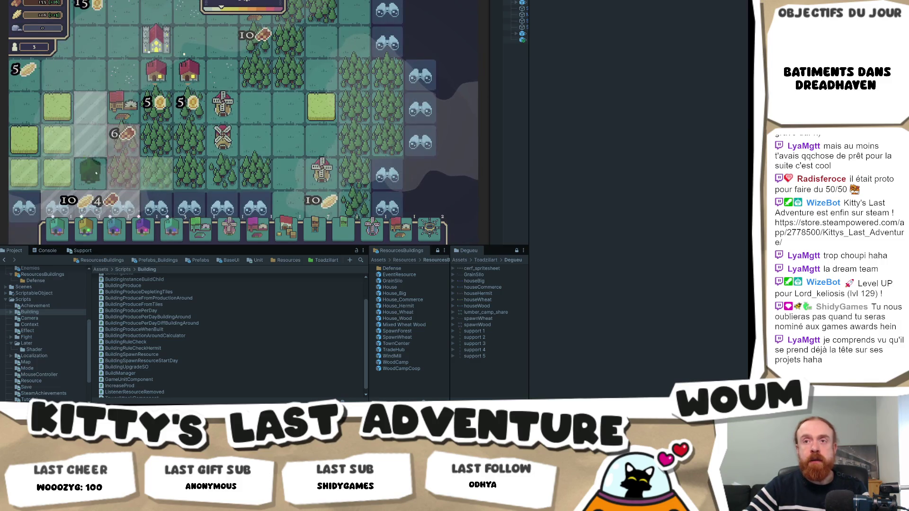
{"action": "left_click", "coordinate": [202, 237]}
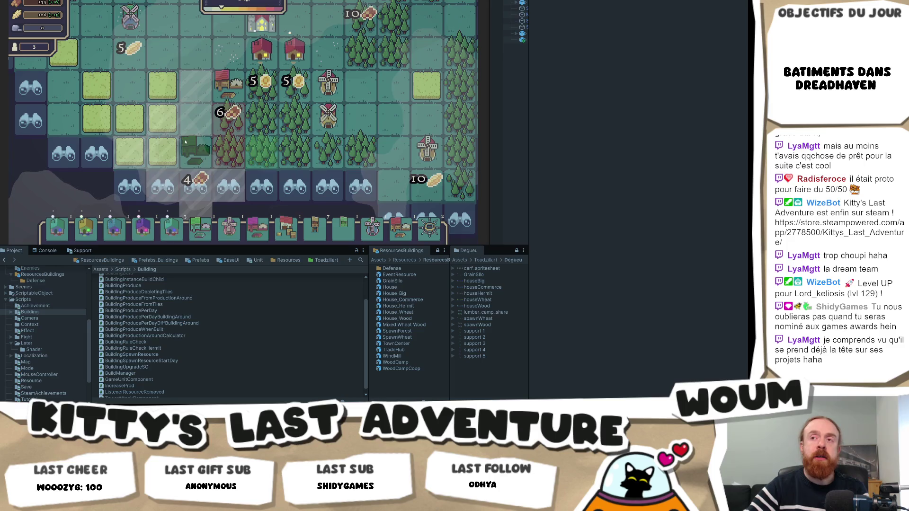
{"action": "right_click", "coordinate": [192, 150]}
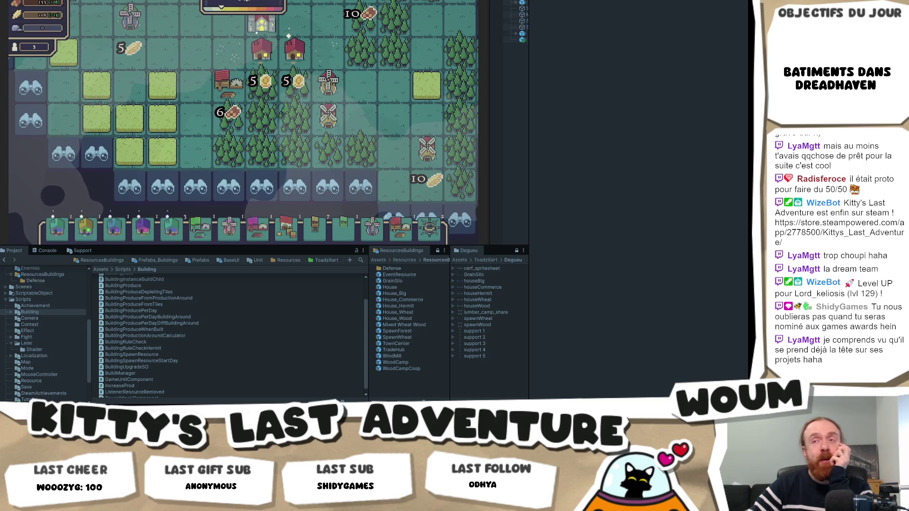
{"action": "scroll", "coordinate": [208, 149], "scroll_direction": "down", "scroll_amount": 2}
{"action": "scroll", "coordinate": [208, 150], "scroll_direction": "up", "scroll_amount": 1}
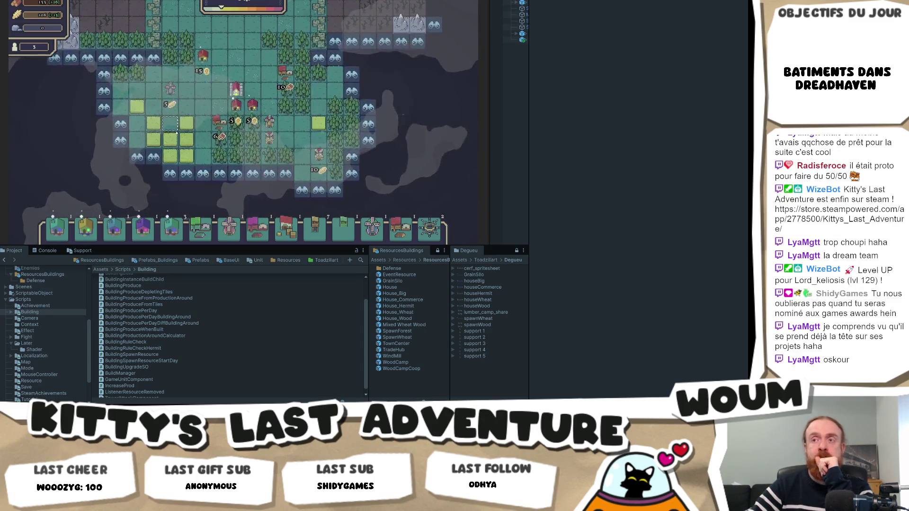
Reveal the discoverable tile on the southern edge of the town
{"action": "scroll", "coordinate": [167, 123], "scroll_direction": "up", "scroll_amount": 1}
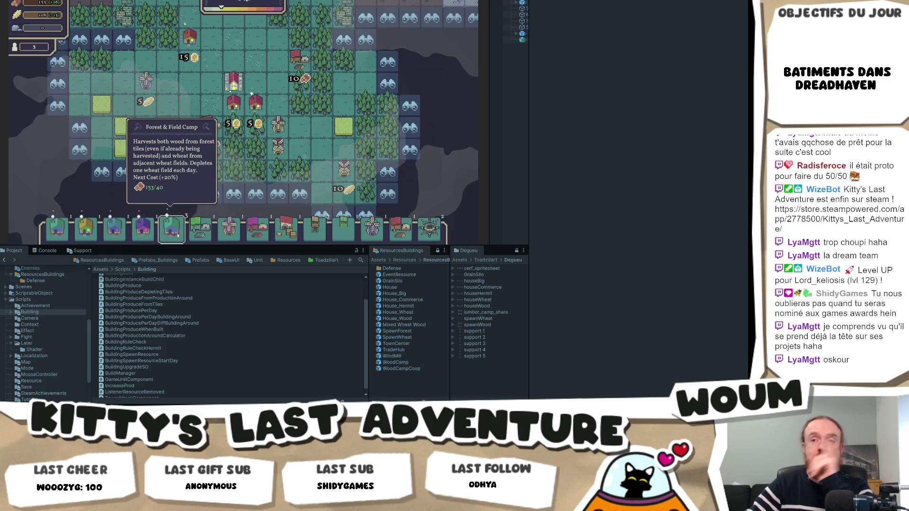
{"action": "left_click", "coordinate": [147, 234]}
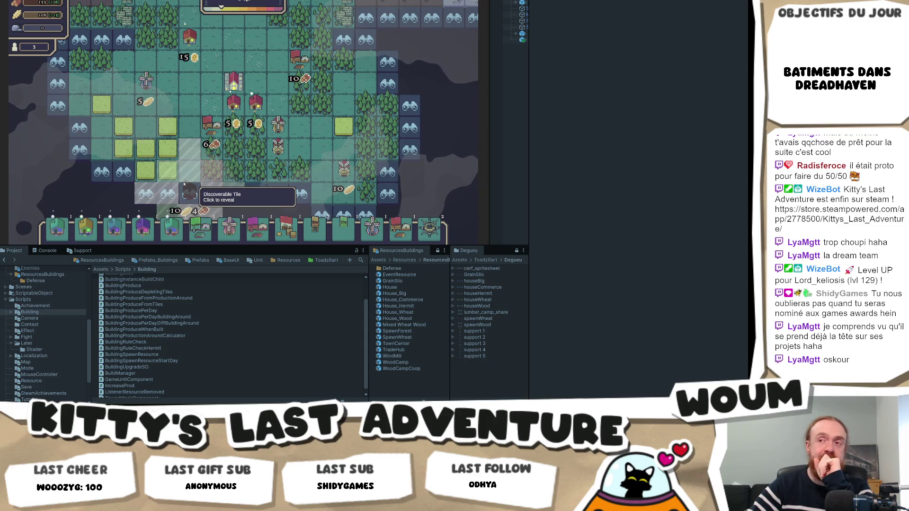
{"action": "left_click", "coordinate": [184, 185]}
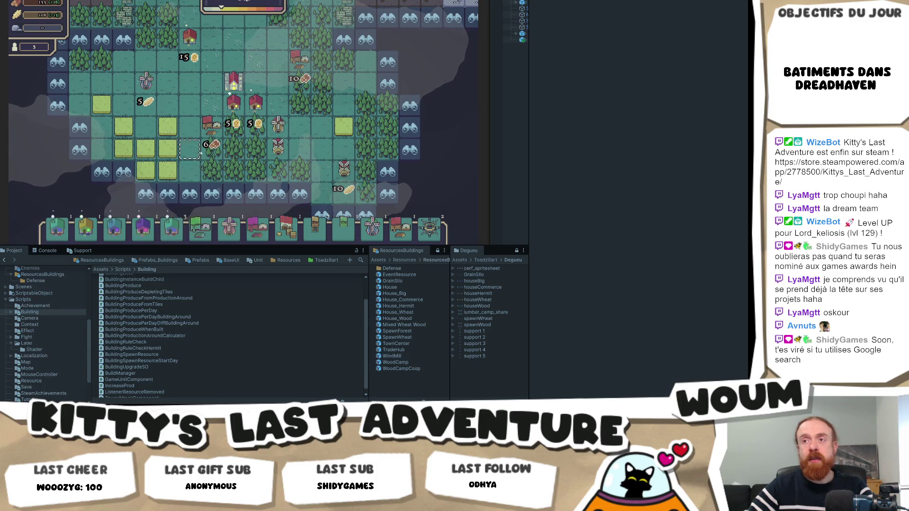
Start placing a Forest & Field Camp, then cancel it without building
{"action": "left_click", "coordinate": [174, 238]}
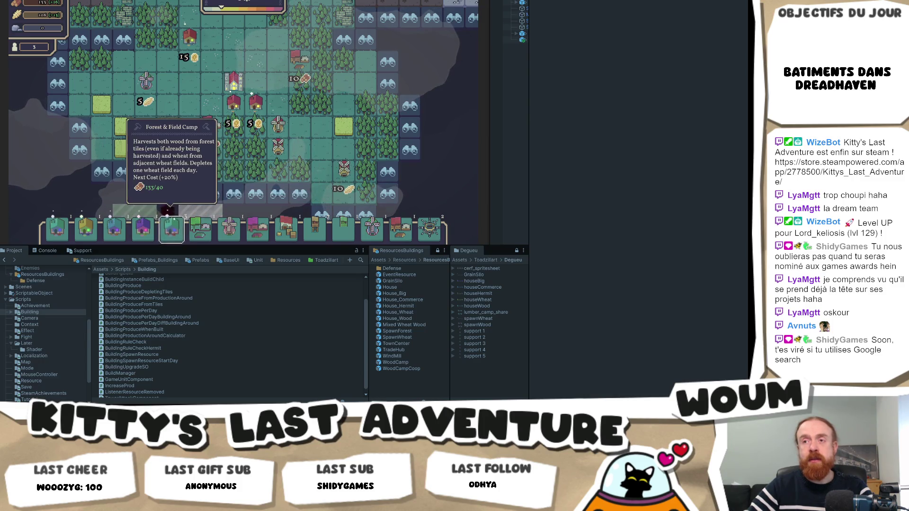
{"action": "left_click", "coordinate": [173, 229]}
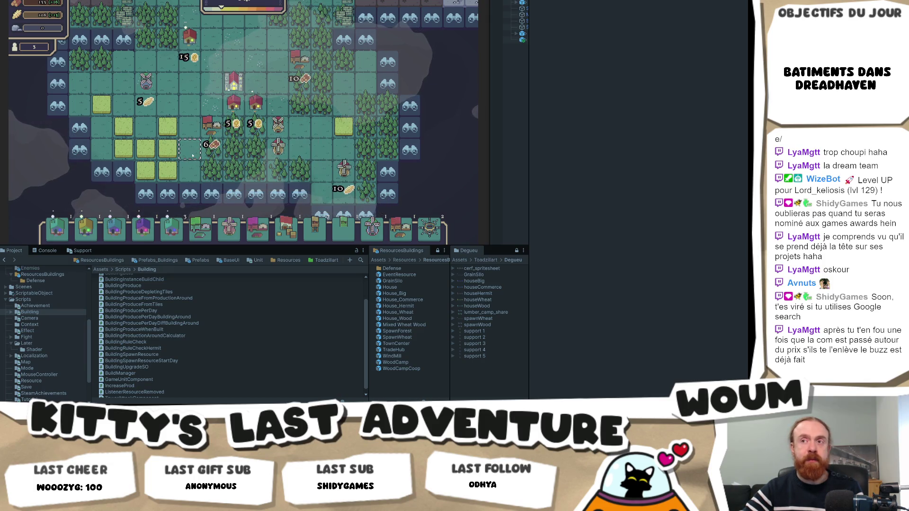
{"action": "mouse_move", "coordinate": [172, 235]}
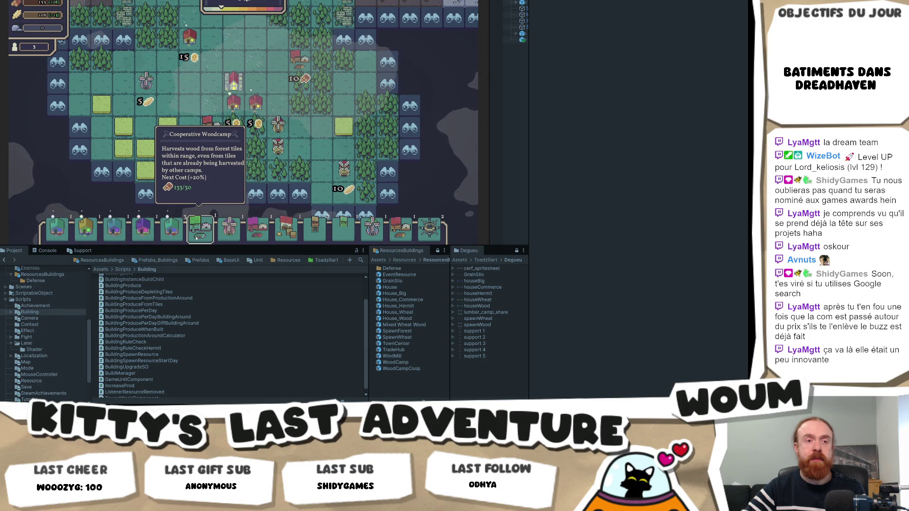
{"action": "left_click", "coordinate": [196, 238]}
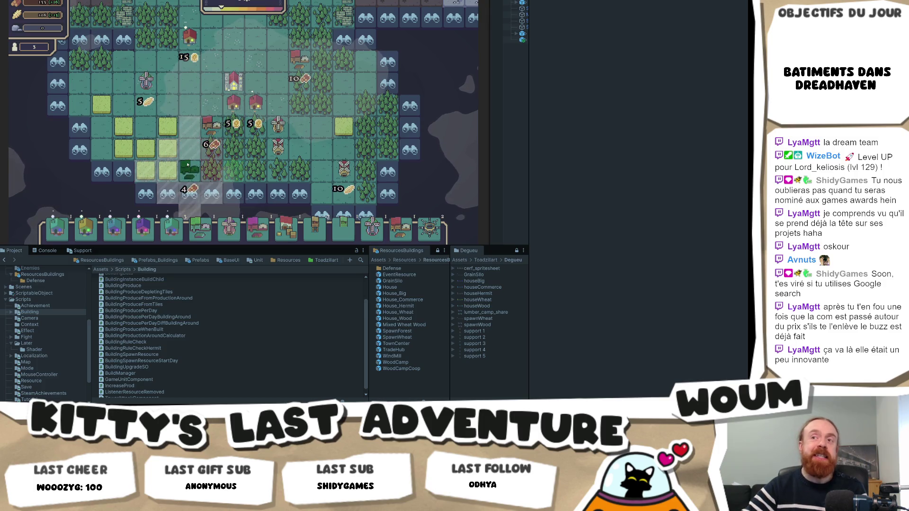
{"action": "left_click", "coordinate": [200, 238]}
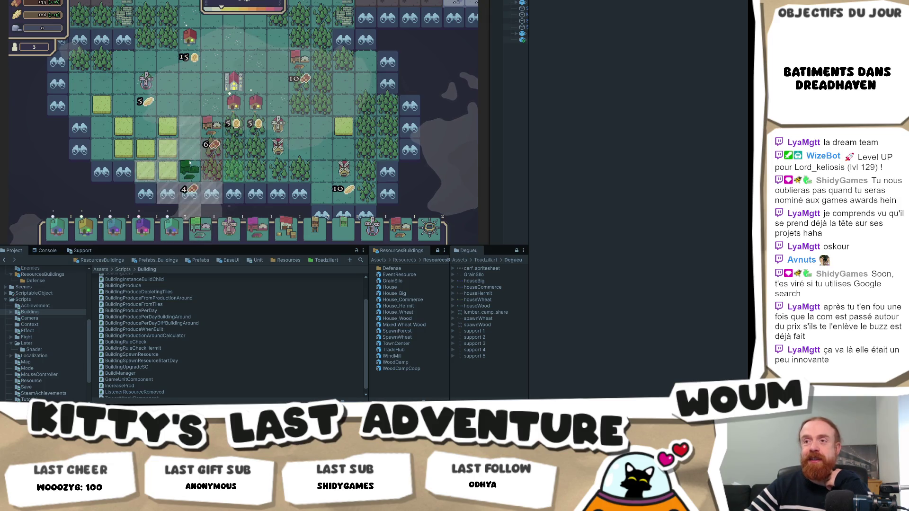
{"action": "left_click", "coordinate": [235, 215]}
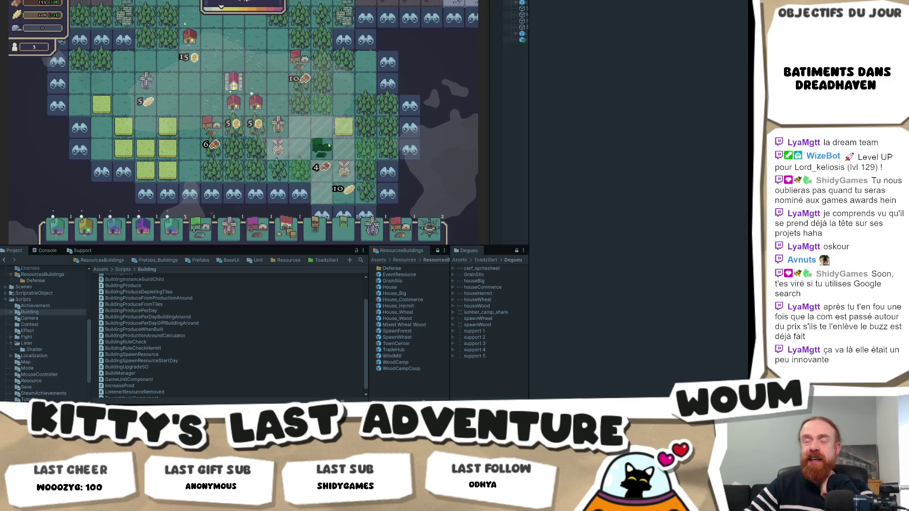
{"action": "right_click", "coordinate": [351, 86]}
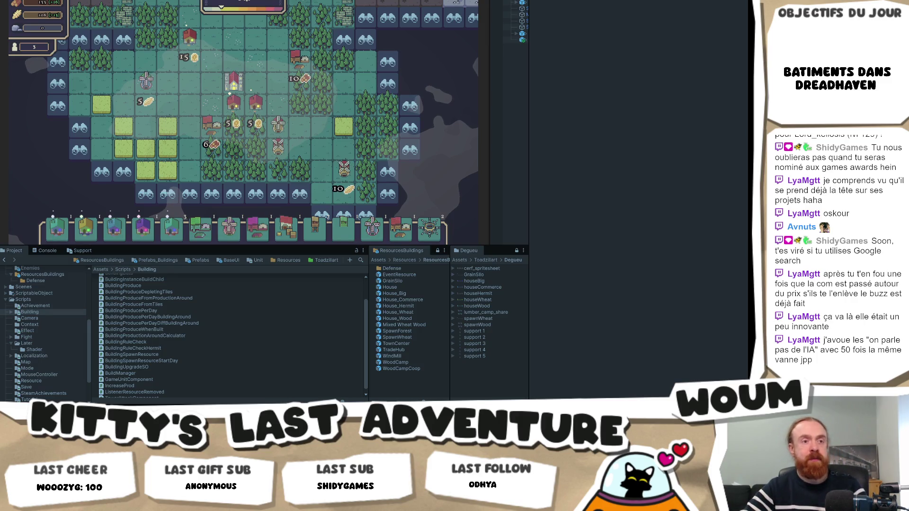
{"action": "mouse_move", "coordinate": [168, 126]}
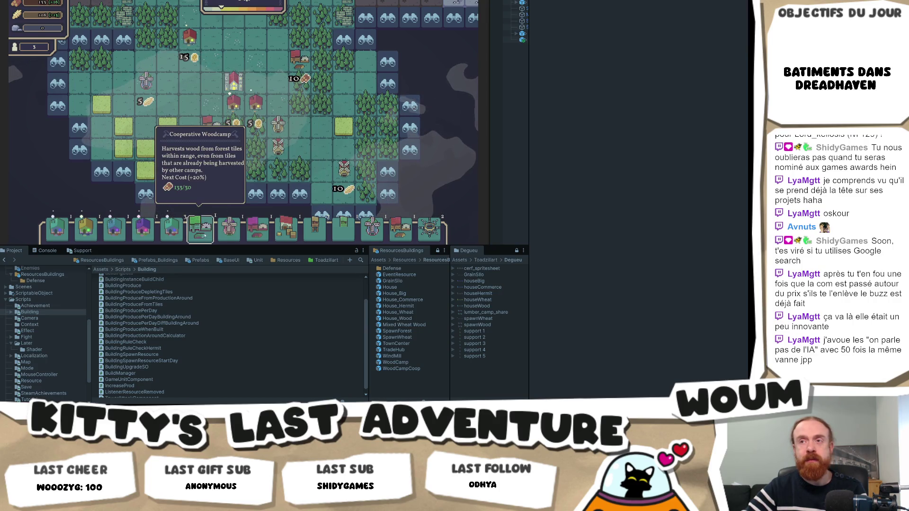
{"action": "mouse_move", "coordinate": [237, 231]}
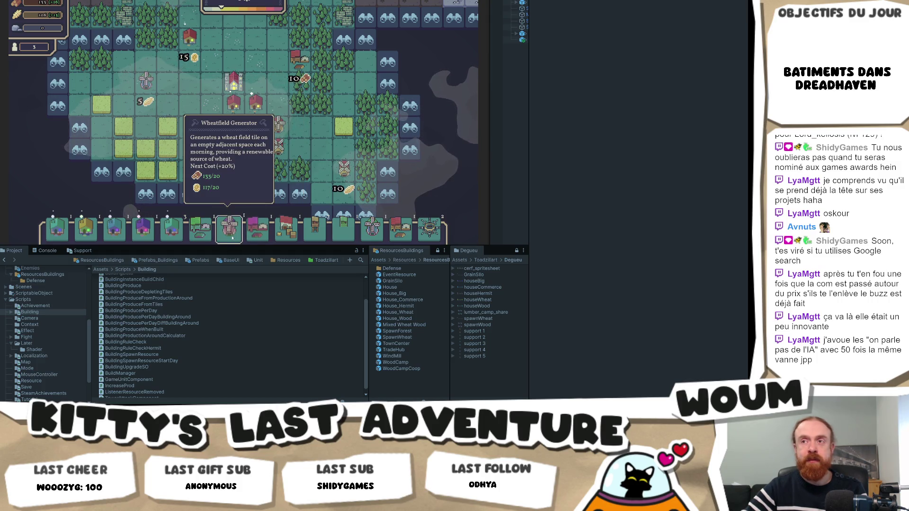
{"action": "left_click", "coordinate": [232, 238]}
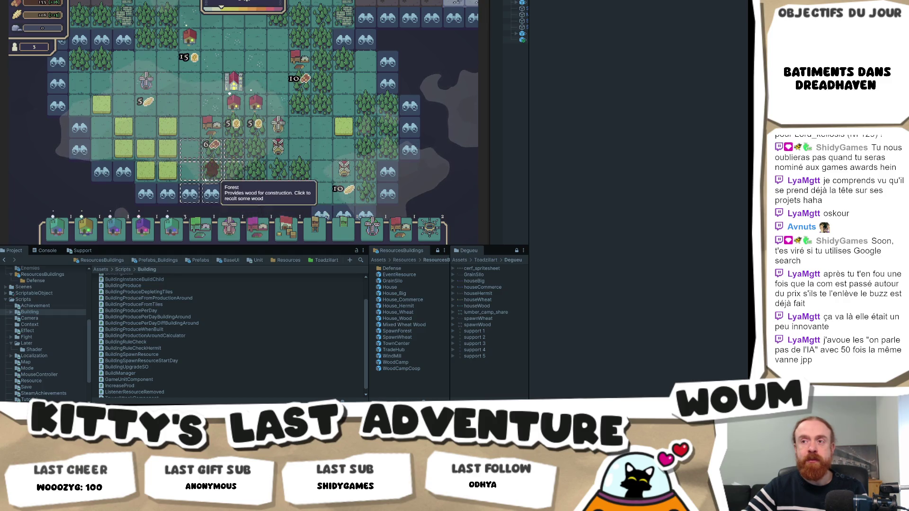
{"action": "right_click", "coordinate": [322, 125]}
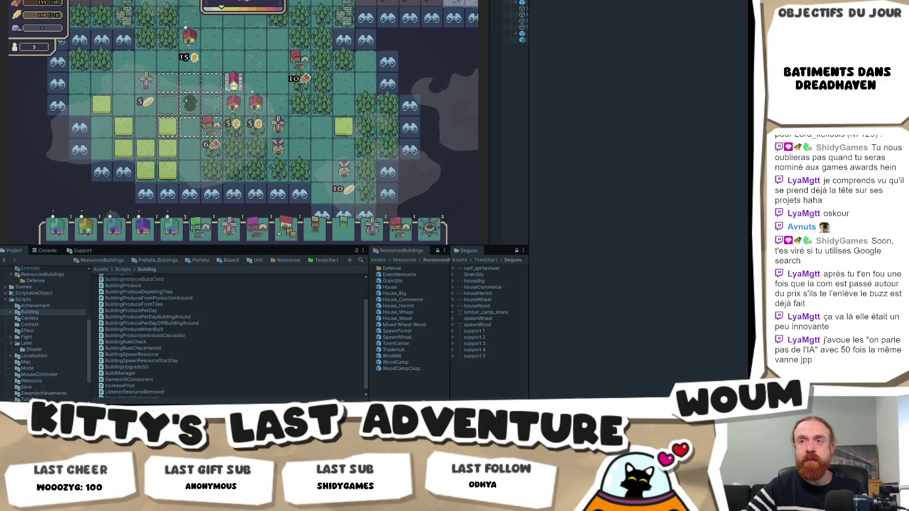
{"action": "left_click", "coordinate": [231, 229]}
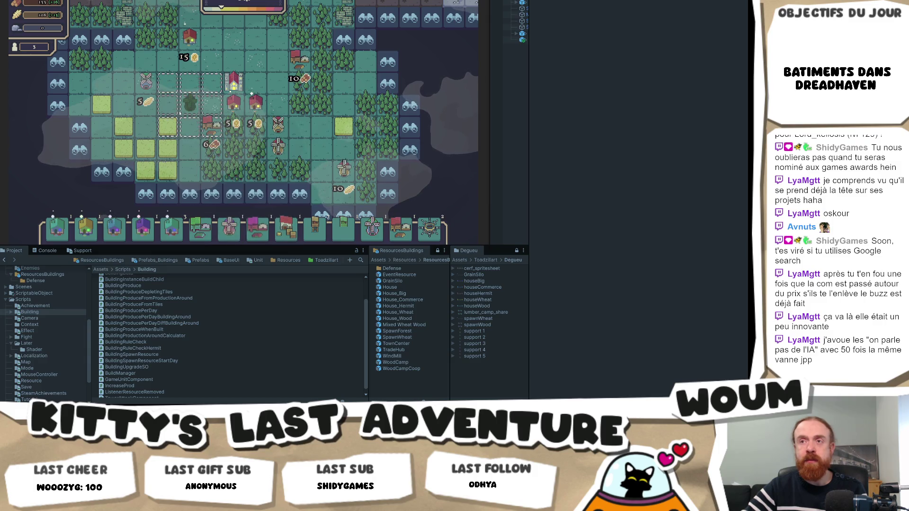
{"action": "left_click", "coordinate": [190, 103]}
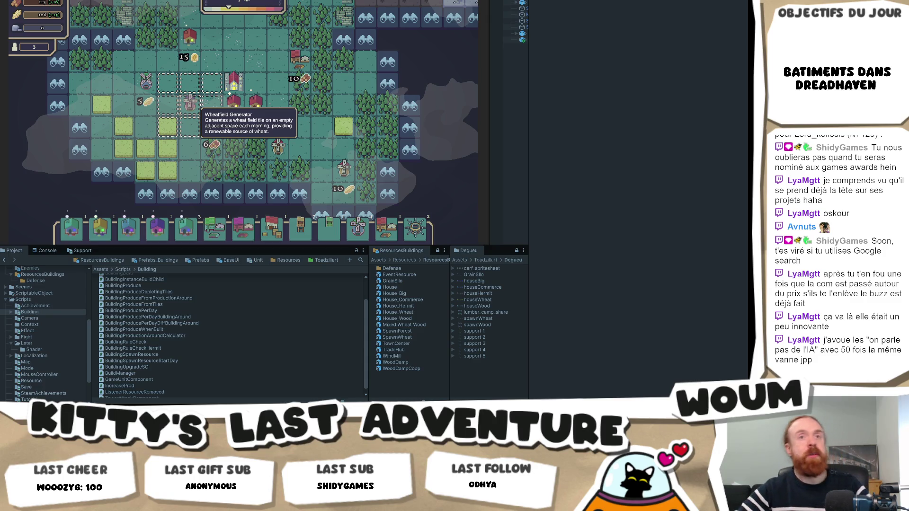
{"action": "left_click", "coordinate": [213, 124]}
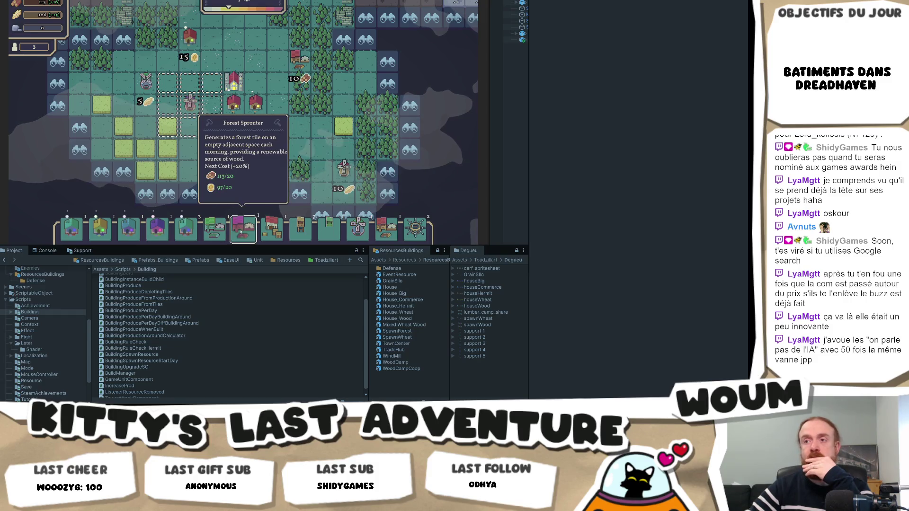
{"action": "left_click", "coordinate": [240, 231]}
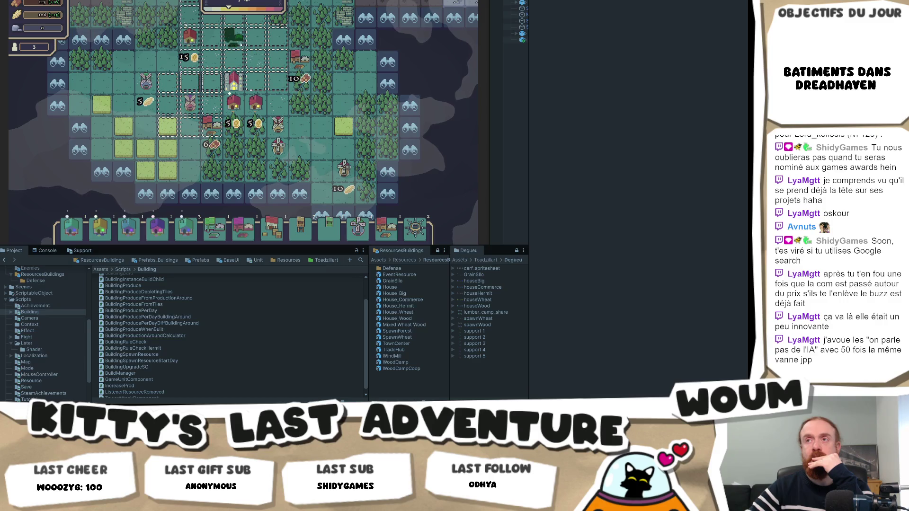
{"action": "left_click", "coordinate": [232, 35]}
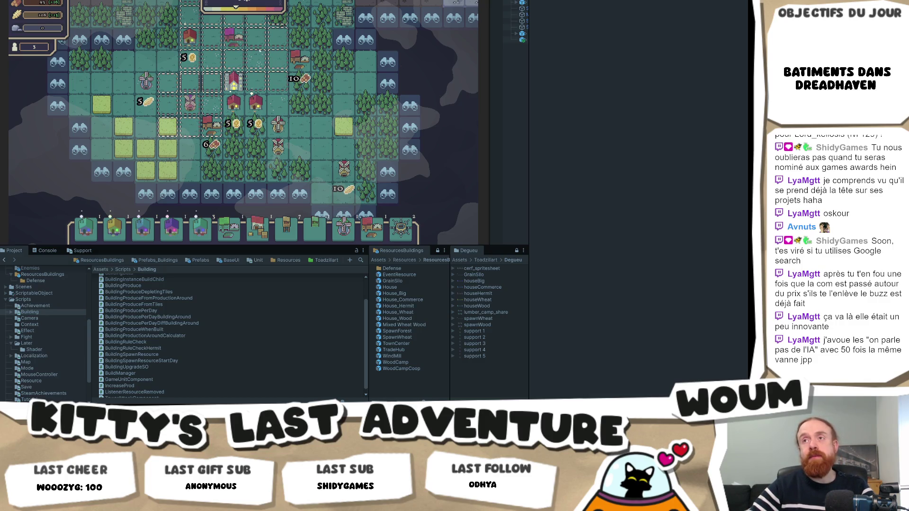
{"action": "mouse_move", "coordinate": [230, 32]}
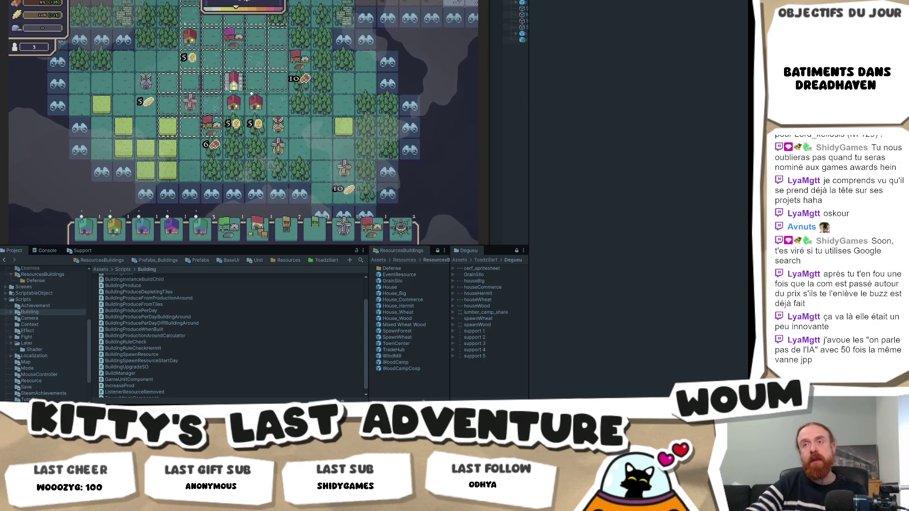
{"action": "key", "text": "w"}
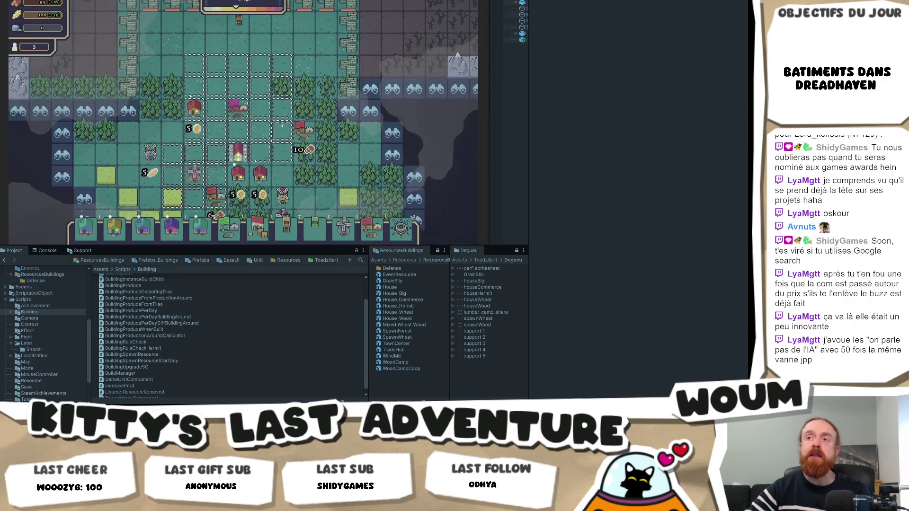
{"action": "scroll", "coordinate": [210, 114], "scroll_direction": "up", "scroll_amount": 3}
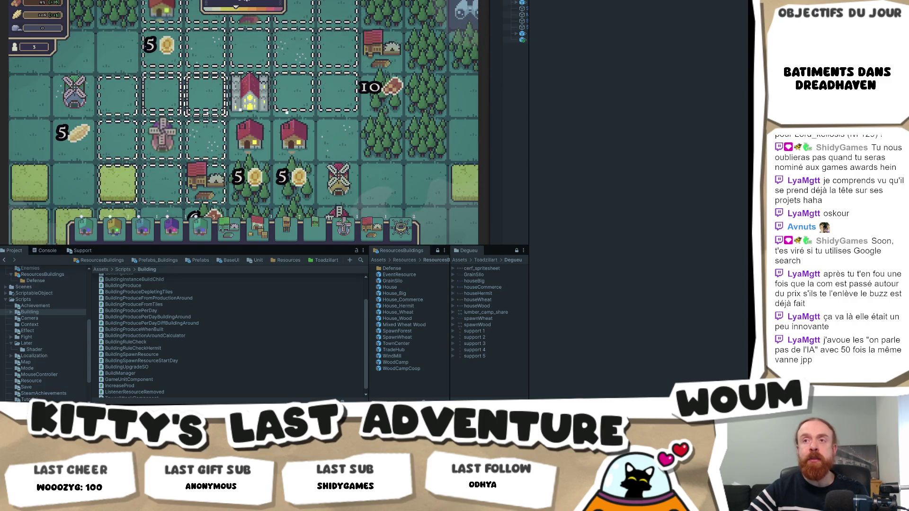
{"action": "scroll", "coordinate": [237, 142], "scroll_direction": "down", "scroll_amount": 3}
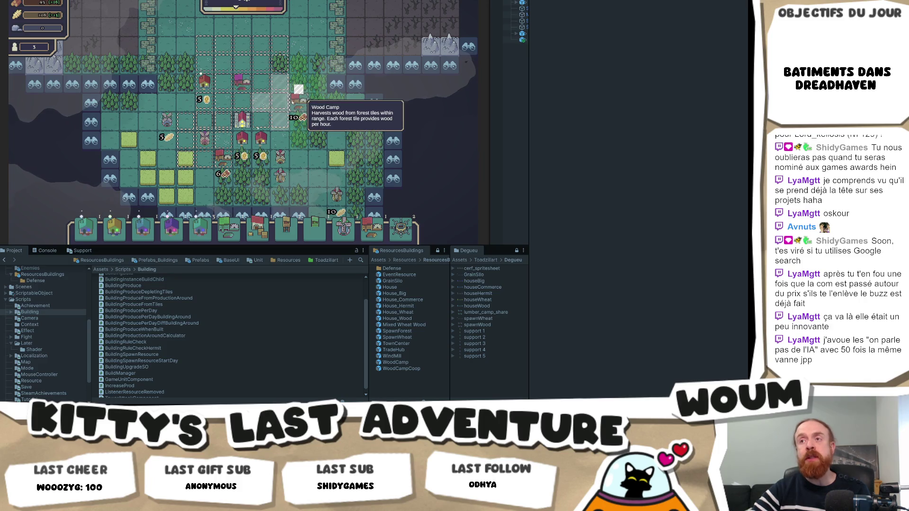
{"action": "scroll", "coordinate": [303, 101], "scroll_direction": "up", "scroll_amount": 3}
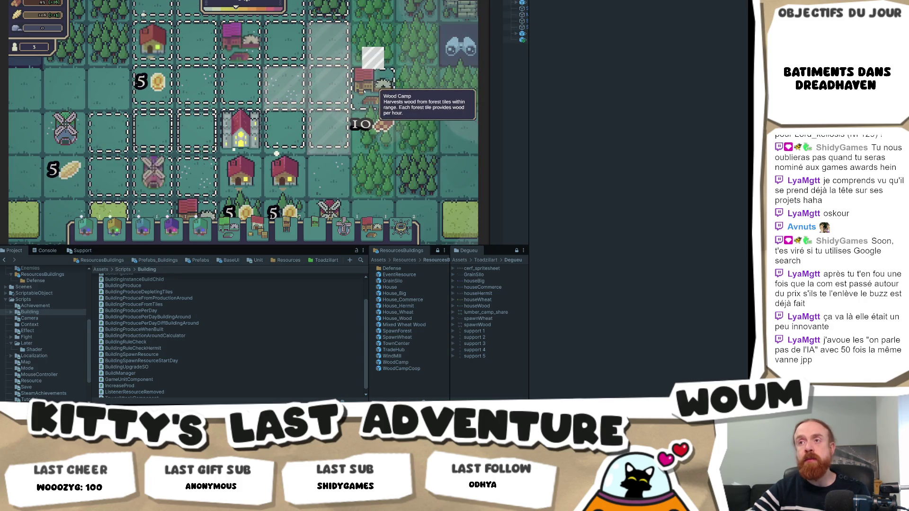
{"action": "left_click_drag", "start_coordinate": [366, 96], "coordinate": [290, 112]}
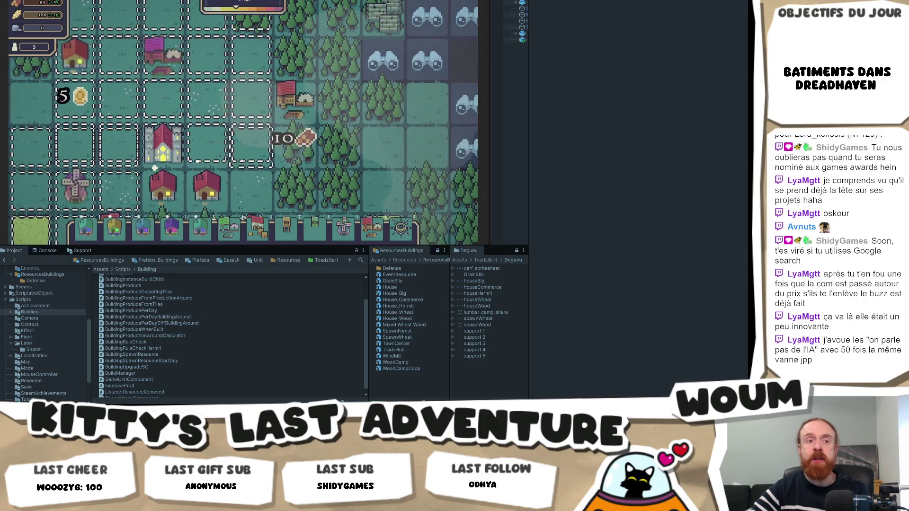
{"action": "scroll", "coordinate": [300, 117], "scroll_direction": "down", "scroll_amount": 3}
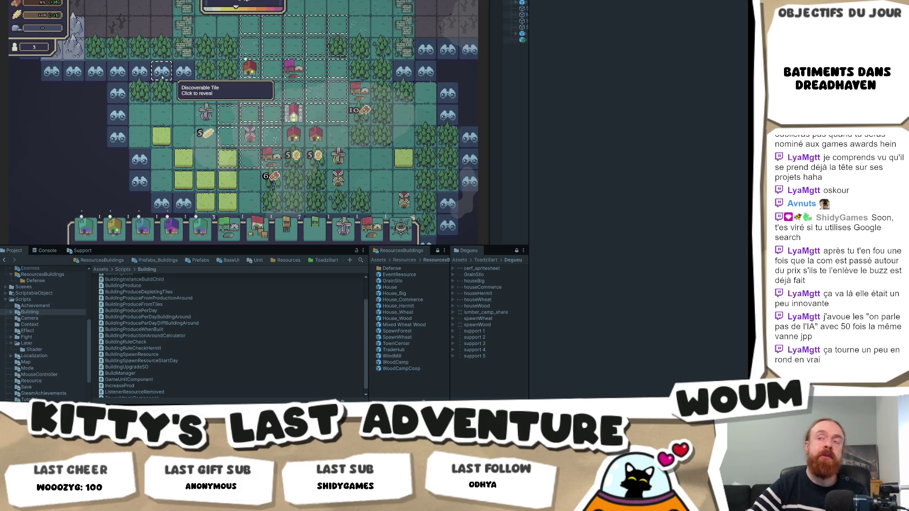
Uncover the binocular tile north of the village and place a 5-gold house near the centre
{"action": "left_click", "coordinate": [162, 76]}
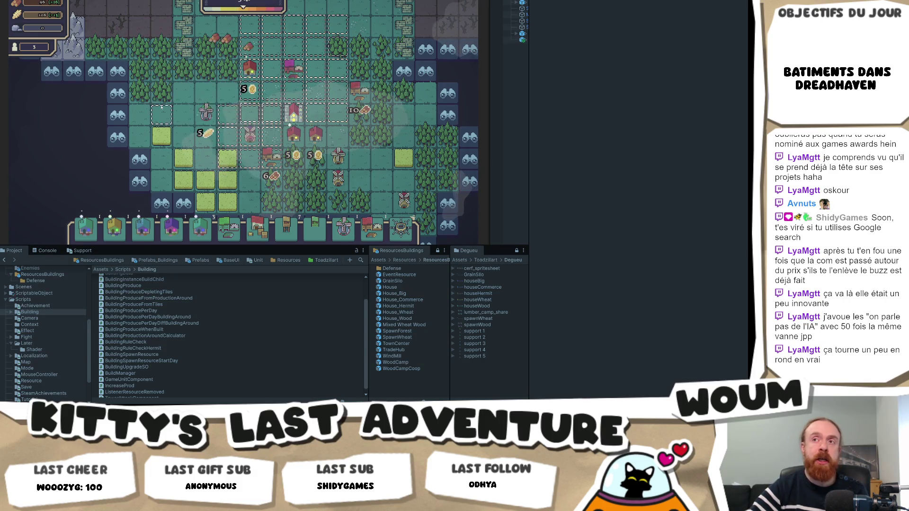
{"action": "scroll", "coordinate": [297, 118], "scroll_direction": "up", "scroll_amount": 3}
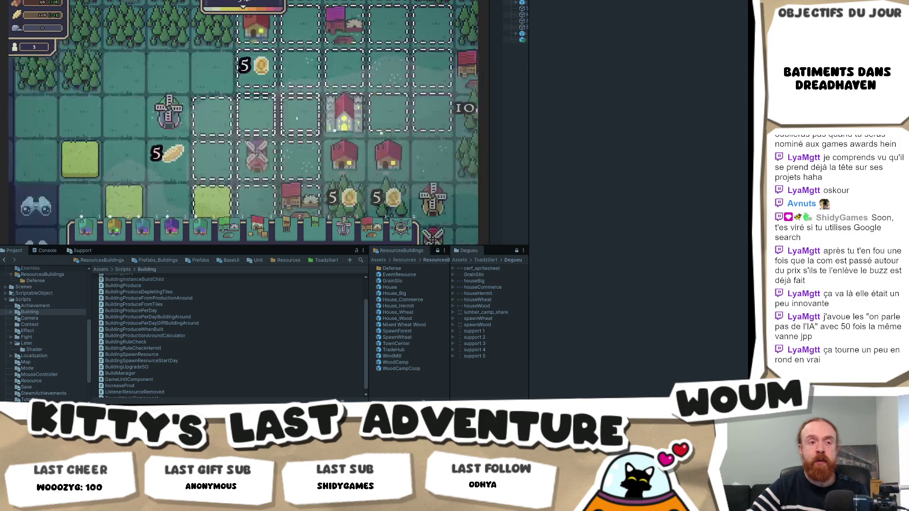
{"action": "scroll", "coordinate": [364, 148], "scroll_direction": "down", "scroll_amount": 3}
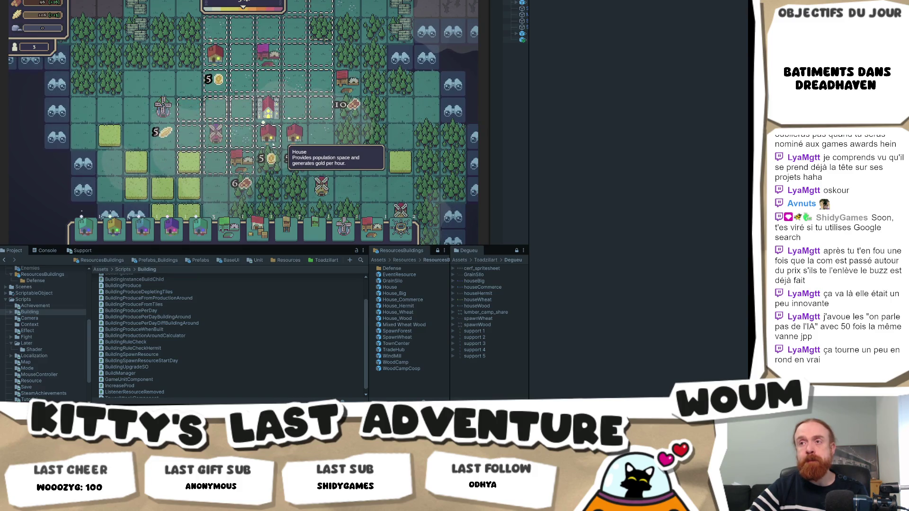
{"action": "left_click", "coordinate": [294, 136]}
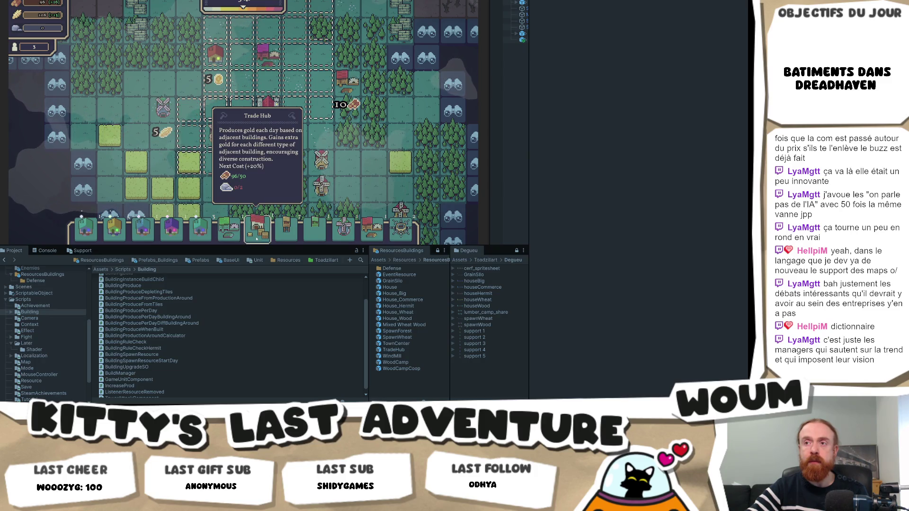
Reveal the eastern block of tiles, then place a house, a wood camp by the forest, and a tree
{"action": "scroll", "coordinate": [374, 100], "scroll_direction": "down", "scroll_amount": 2}
{"action": "left_click", "coordinate": [375, 98]}
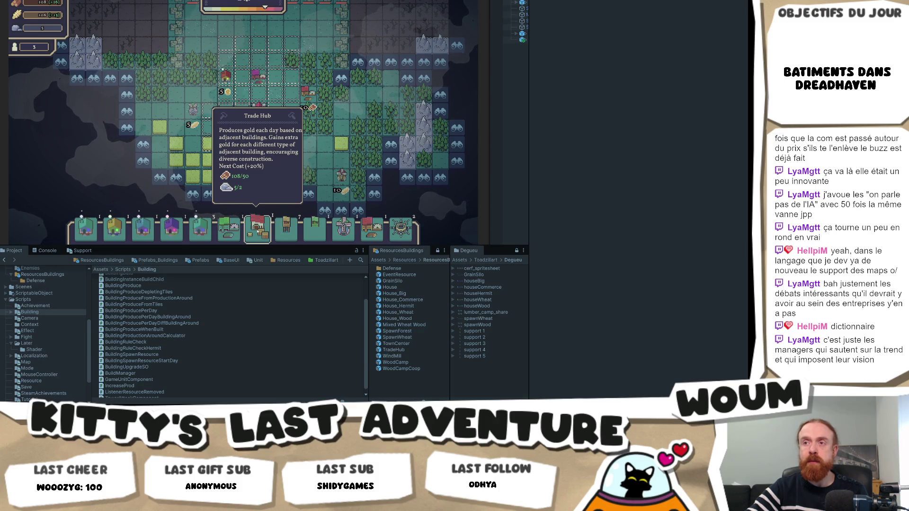
{"action": "left_click", "coordinate": [258, 231]}
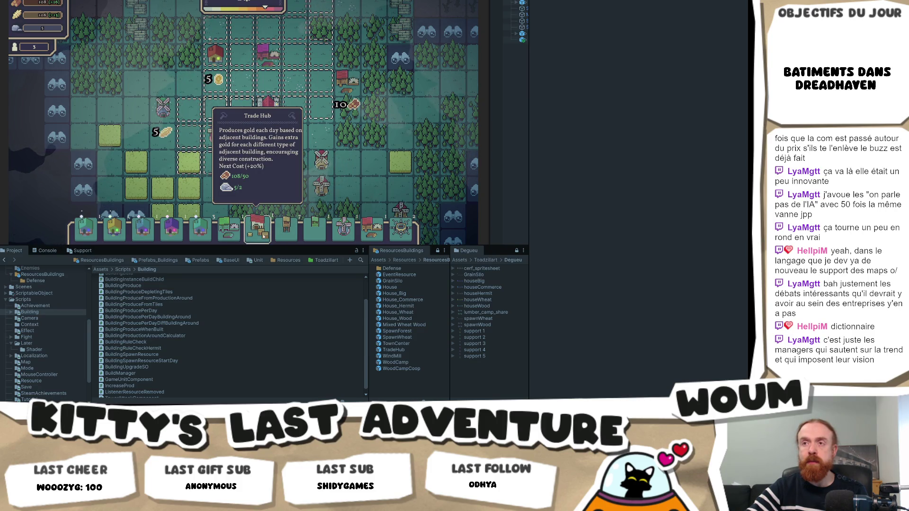
{"action": "left_click", "coordinate": [264, 235]}
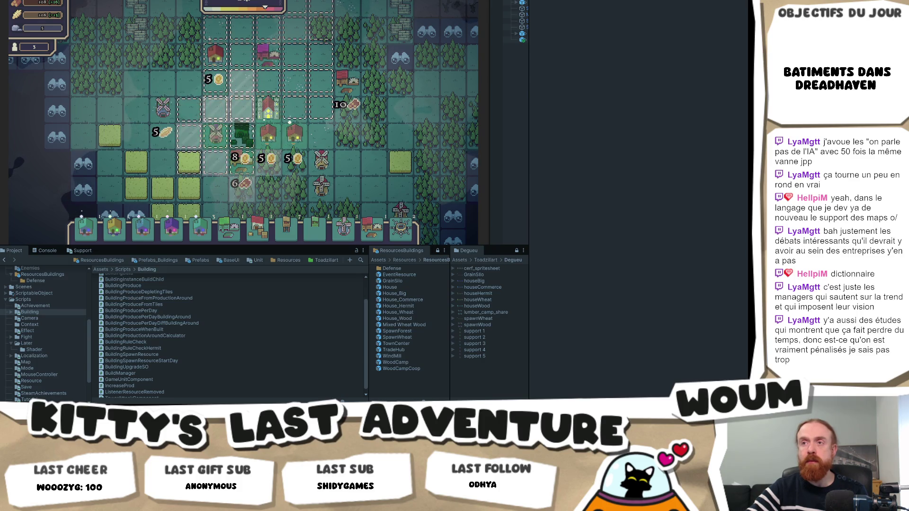
{"action": "key", "text": "d"}
{"action": "key", "text": "s"}
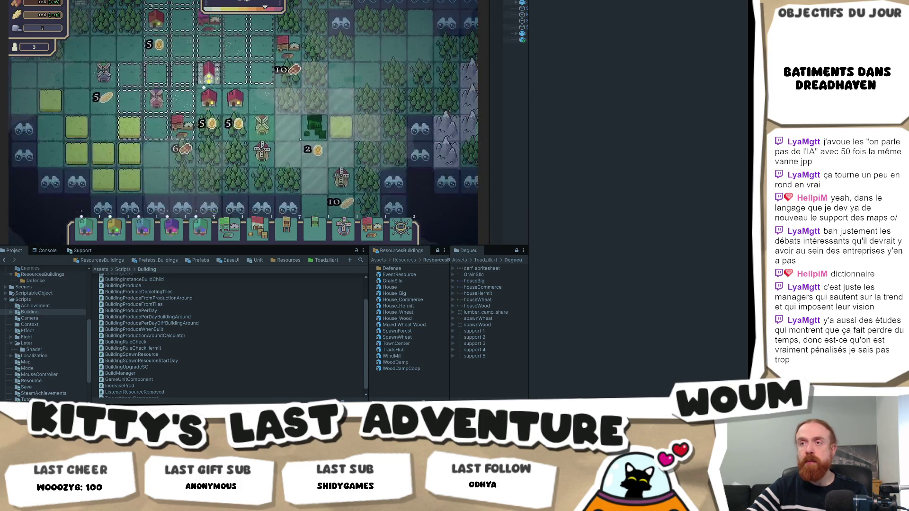
{"action": "left_click", "coordinate": [245, 100]}
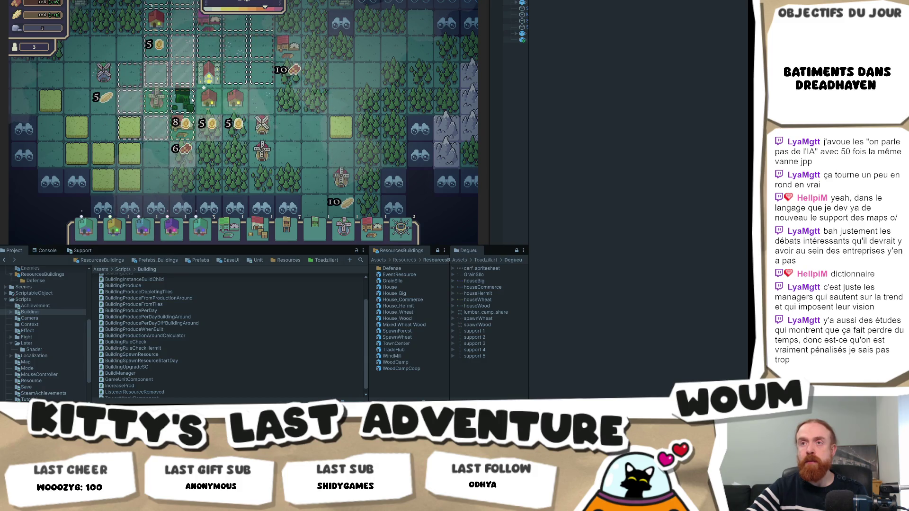
{"action": "left_click", "coordinate": [187, 100]}
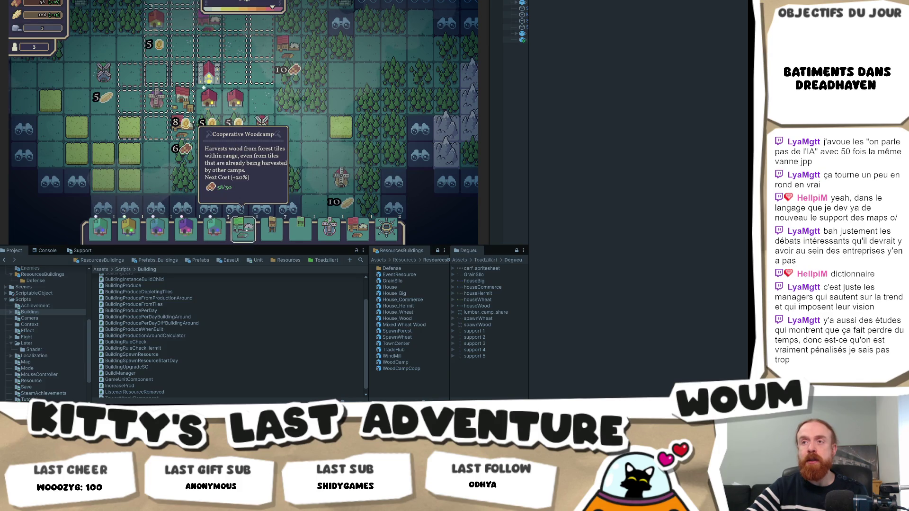
{"action": "left_click", "coordinate": [300, 229]}
{"action": "left_click", "coordinate": [185, 47]}
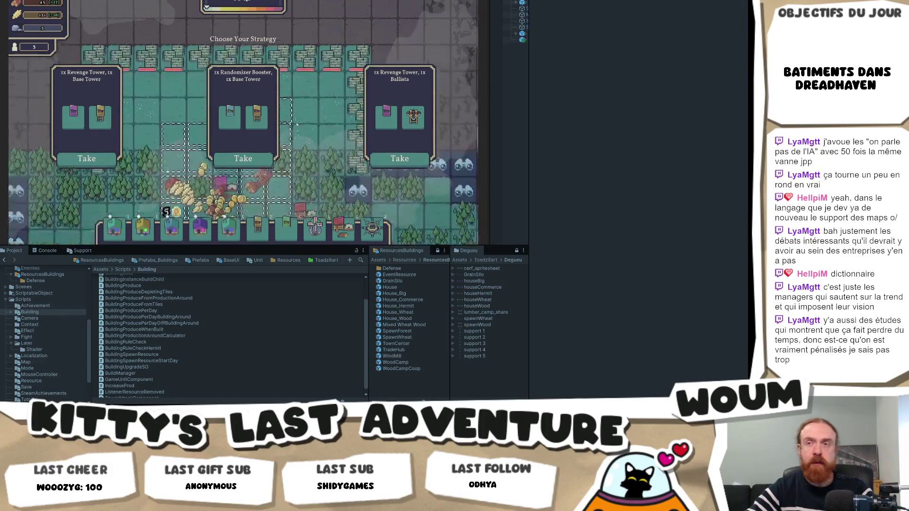
Take one of the three offers in the Choose Your Strategy panel
{"action": "left_click", "coordinate": [258, 158]}
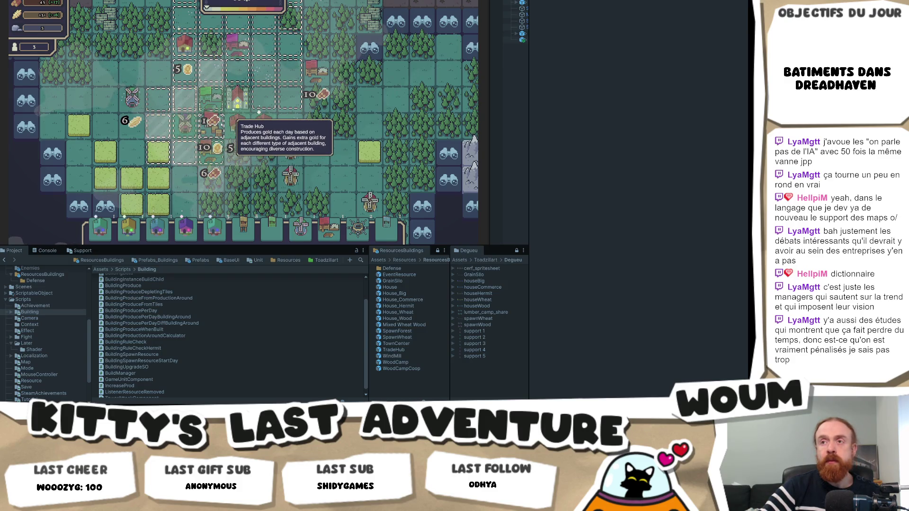
Place and undo a house, put a Trade Hub beside the houses, then switch to Visual Studio
{"action": "left_click", "coordinate": [260, 124]}
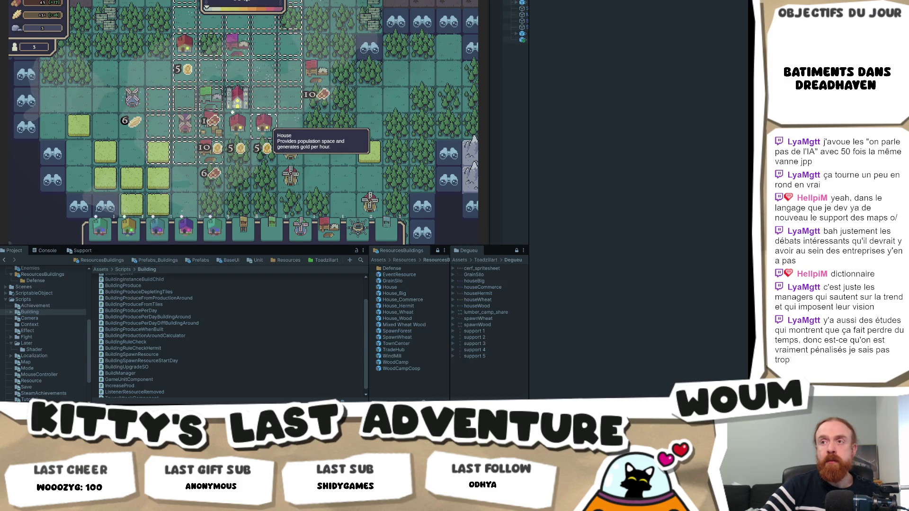
{"action": "key", "text": "ctrl+z"}
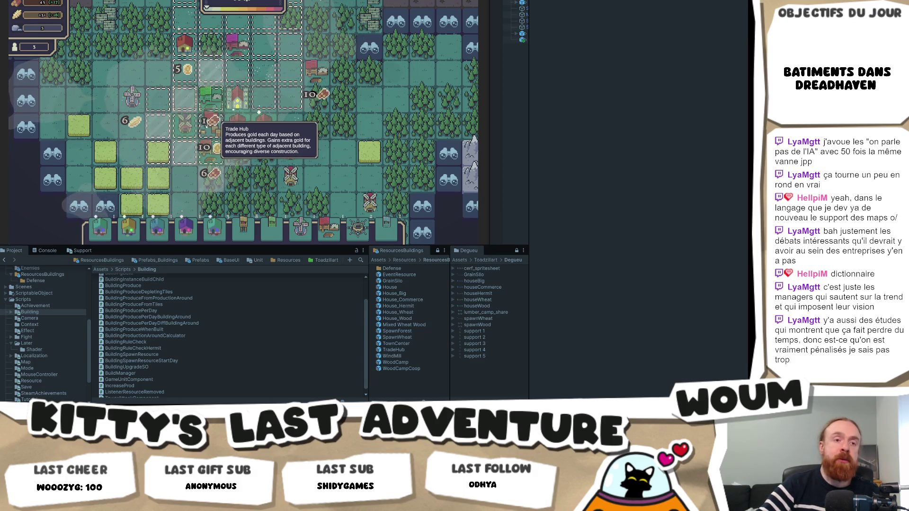
{"action": "left_click", "coordinate": [291, 148]}
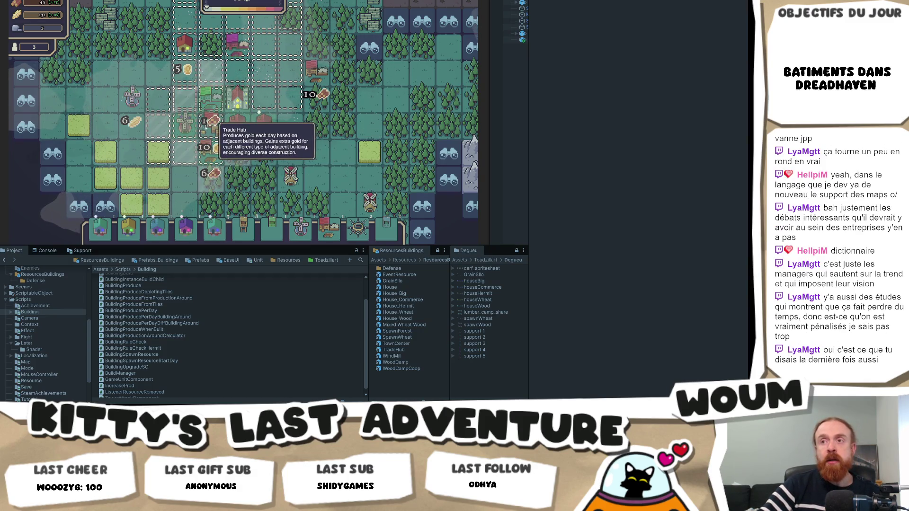
{"action": "right_click", "coordinate": [233, 126]}
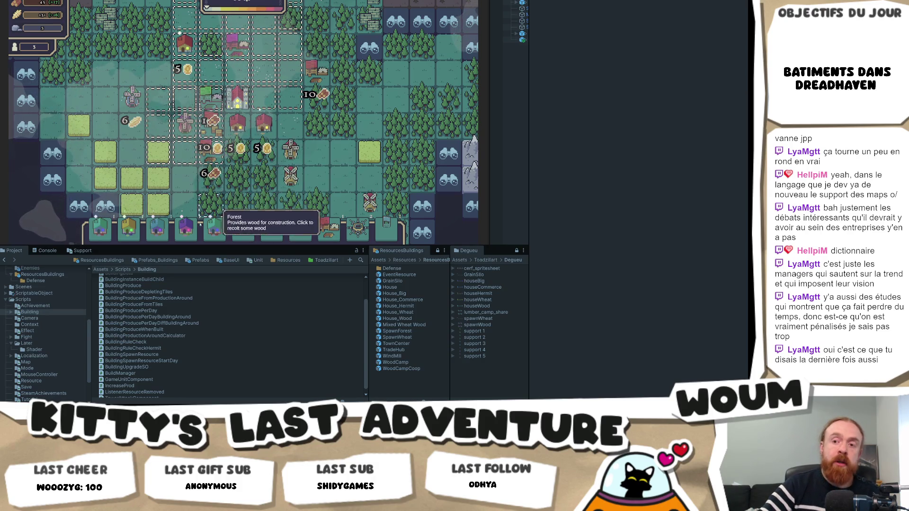
{"action": "key", "text": "alt+Tab"}
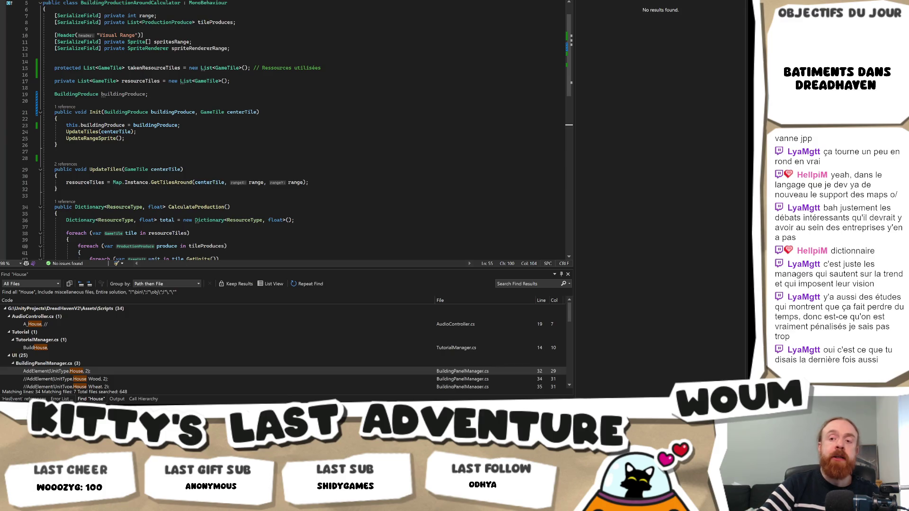
Inspect the UpdateTiles(centerTile) call on line 24 of Init, then return to the Unity game
{"action": "key", "text": "alt+Tab"}
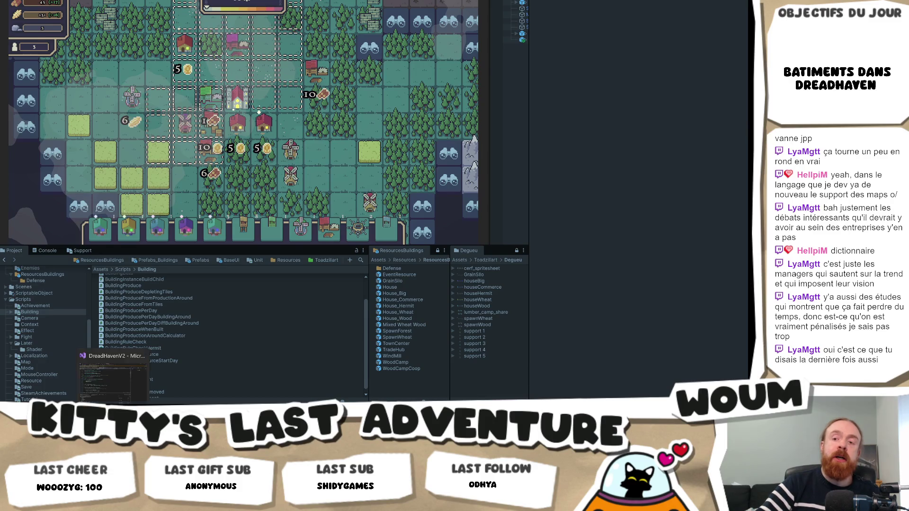
{"action": "key", "text": "alt+Tab"}
{"action": "left_click", "coordinate": [266, 135]}
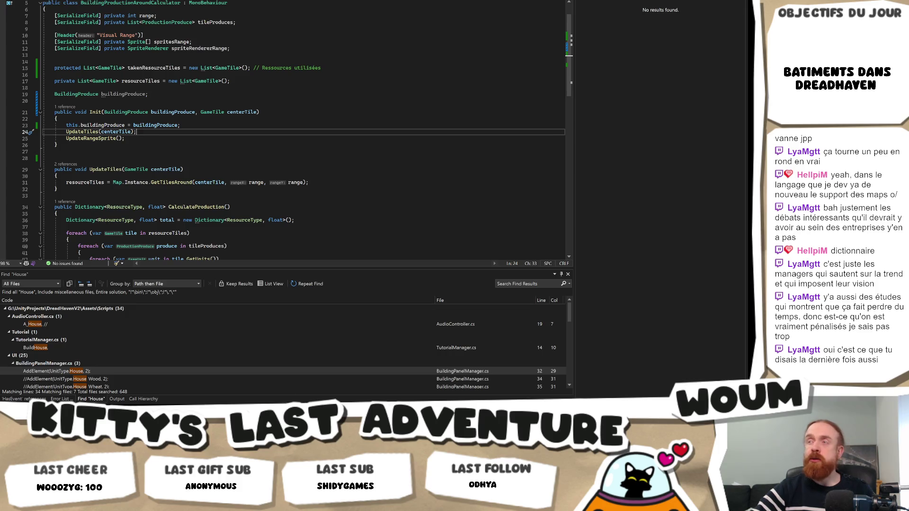
{"action": "key", "text": "alt+Tab"}
{"action": "mouse_move", "coordinate": [219, 110]}
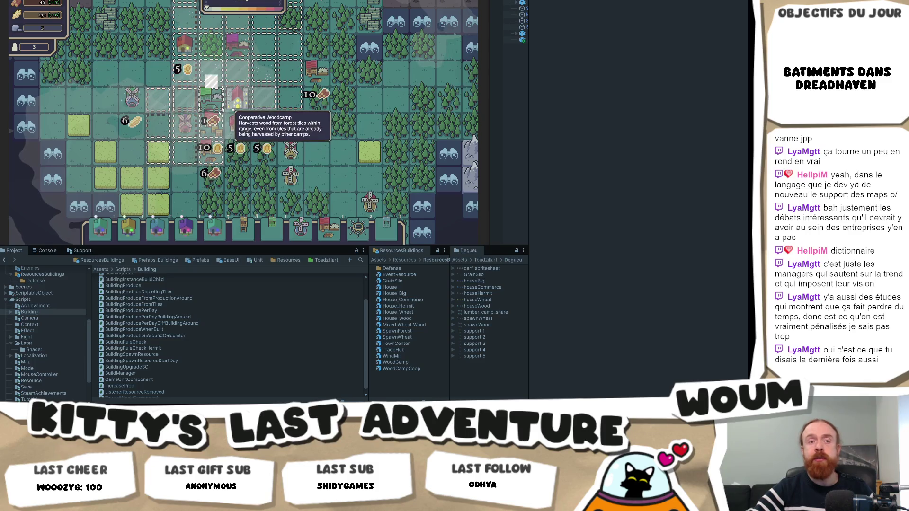
Reveal the fogged tiles near the mountains and the discoverable tile at the map edge
{"action": "key", "text": "d"}
{"action": "key", "text": "w"}
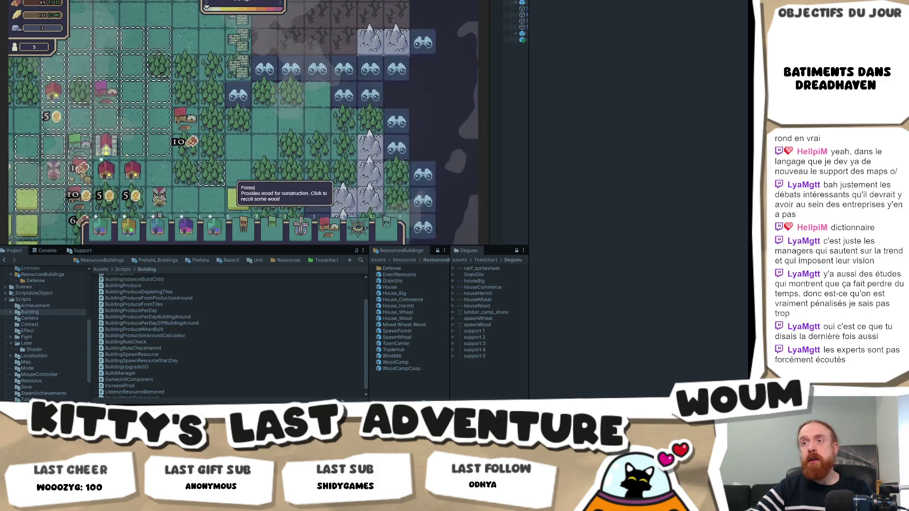
{"action": "left_click", "coordinate": [269, 75]}
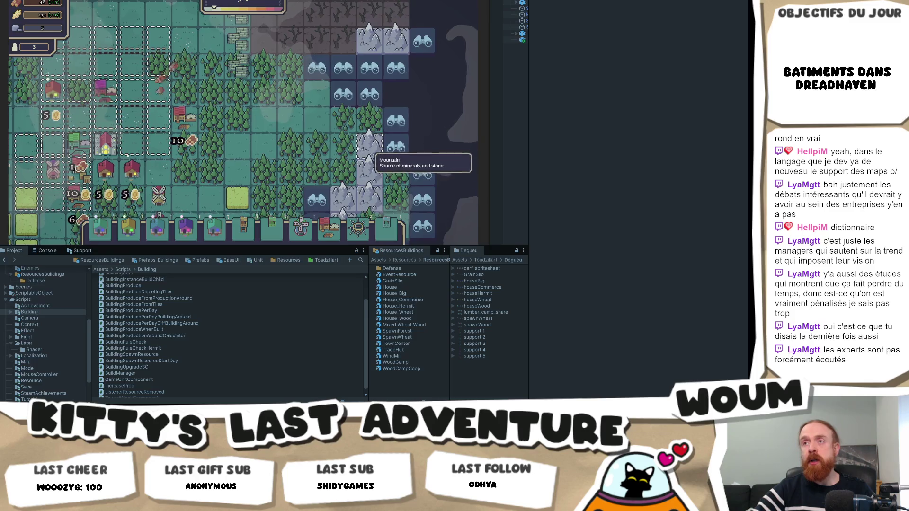
{"action": "scroll", "coordinate": [359, 151], "scroll_direction": "down", "scroll_amount": 3}
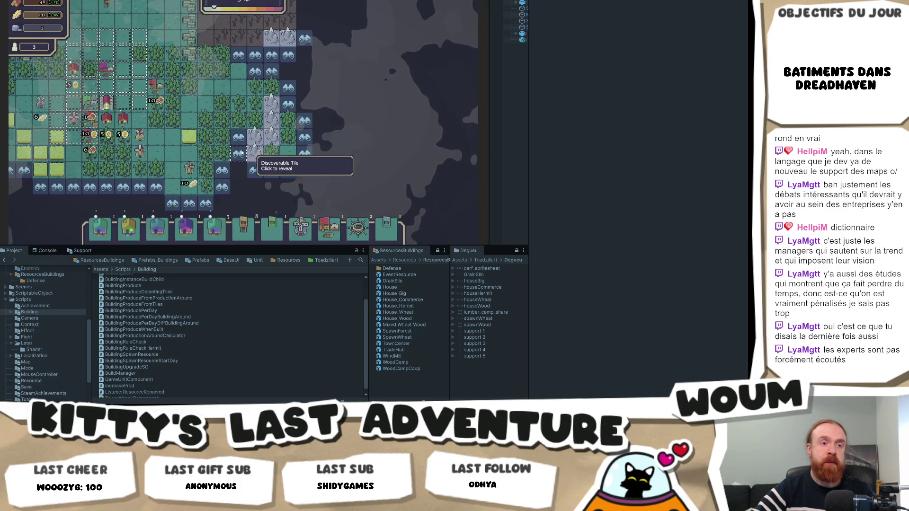
{"action": "left_click", "coordinate": [239, 154]}
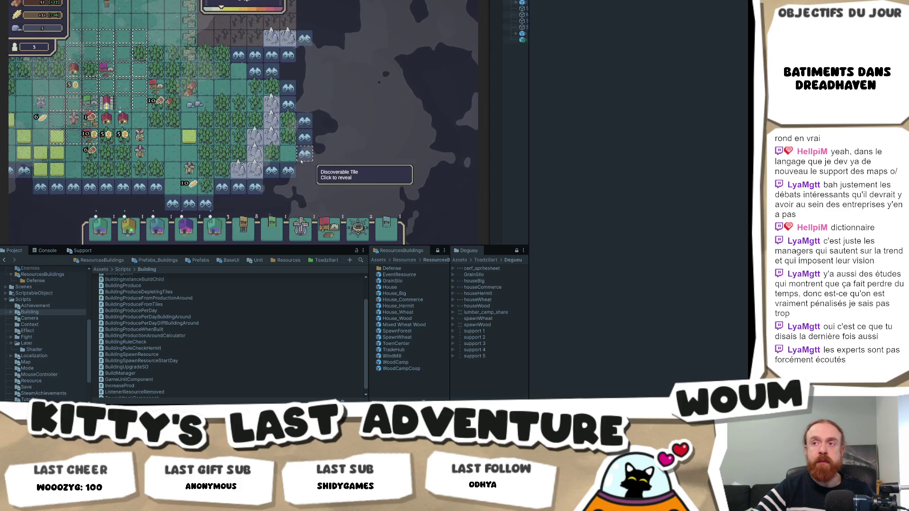
{"action": "scroll", "coordinate": [205, 163], "scroll_direction": "up", "scroll_amount": 3}
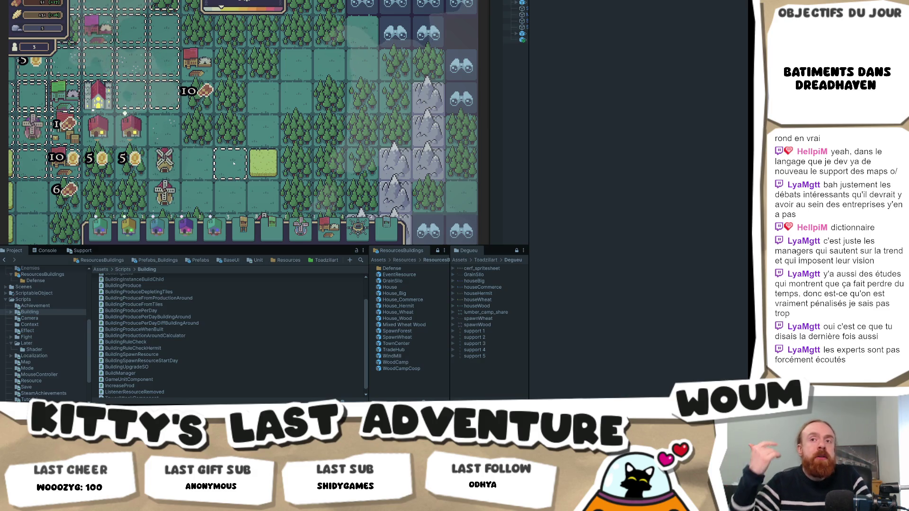
Zoom and pan across the village to check the new Grain Silo and gold yields
{"action": "scroll", "coordinate": [232, 166], "scroll_direction": "down", "scroll_amount": 2}
{"action": "scroll", "coordinate": [230, 168], "scroll_direction": "up", "scroll_amount": 2}
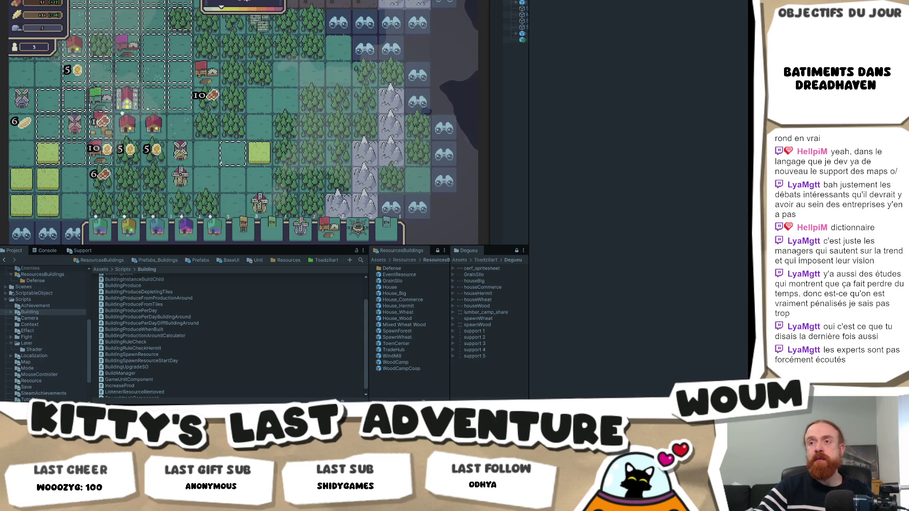
{"action": "scroll", "coordinate": [234, 156], "scroll_direction": "down", "scroll_amount": 2}
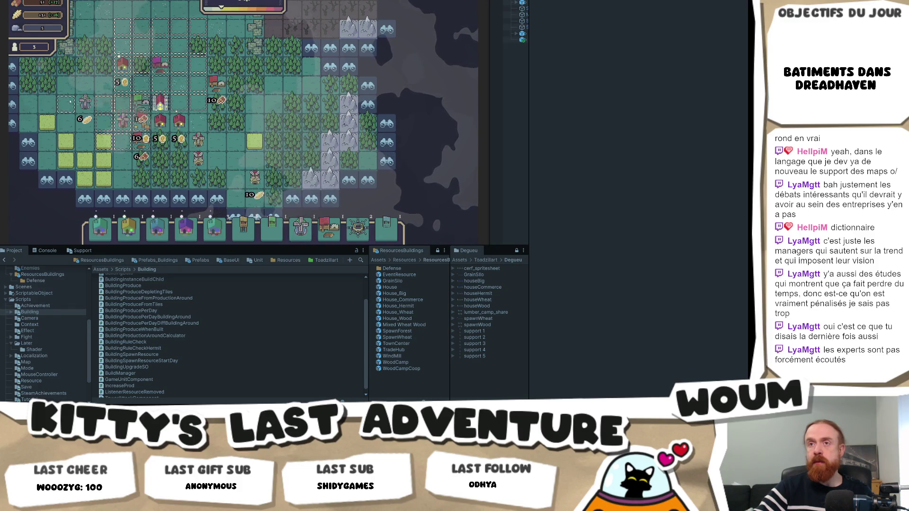
{"action": "key", "text": "a"}
{"action": "scroll", "coordinate": [204, 127], "scroll_direction": "up", "scroll_amount": 2}
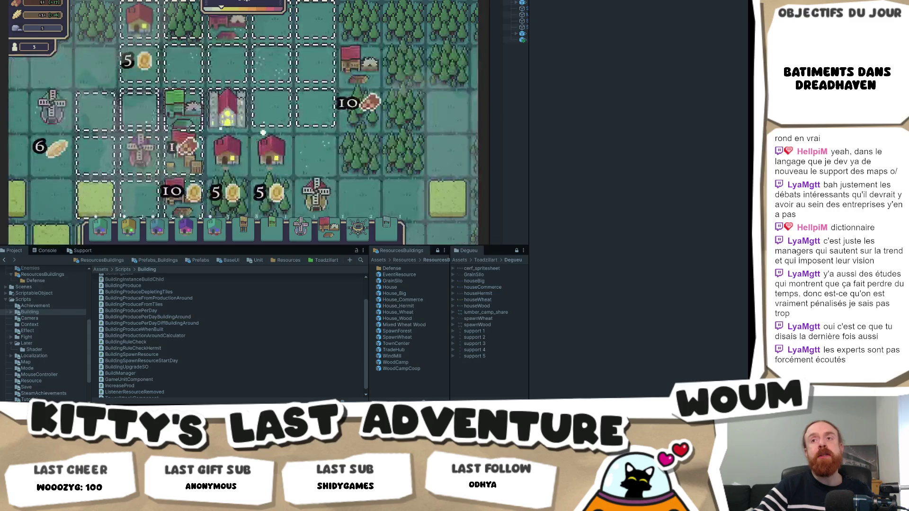
{"action": "scroll", "coordinate": [205, 126], "scroll_direction": "up", "scroll_amount": 2}
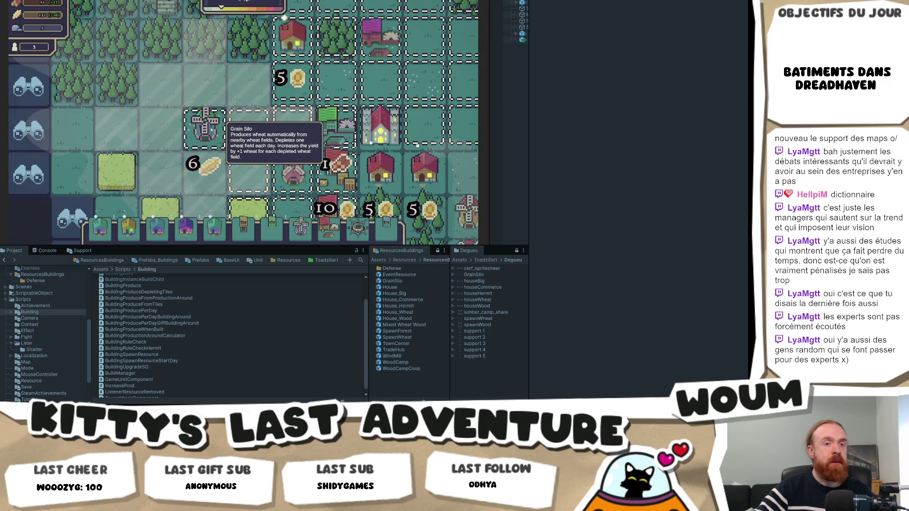
{"action": "scroll", "coordinate": [212, 130], "scroll_direction": "down", "scroll_amount": 1}
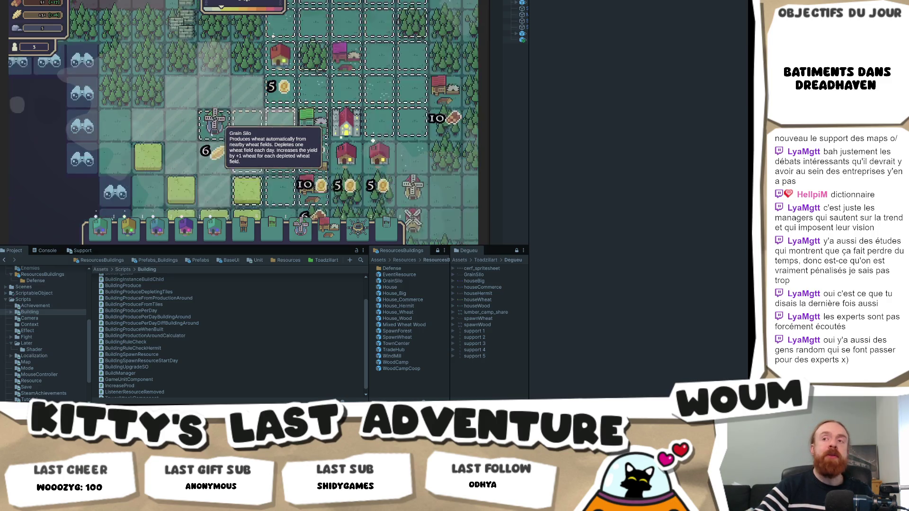
{"action": "scroll", "coordinate": [211, 133], "scroll_direction": "down", "scroll_amount": 1}
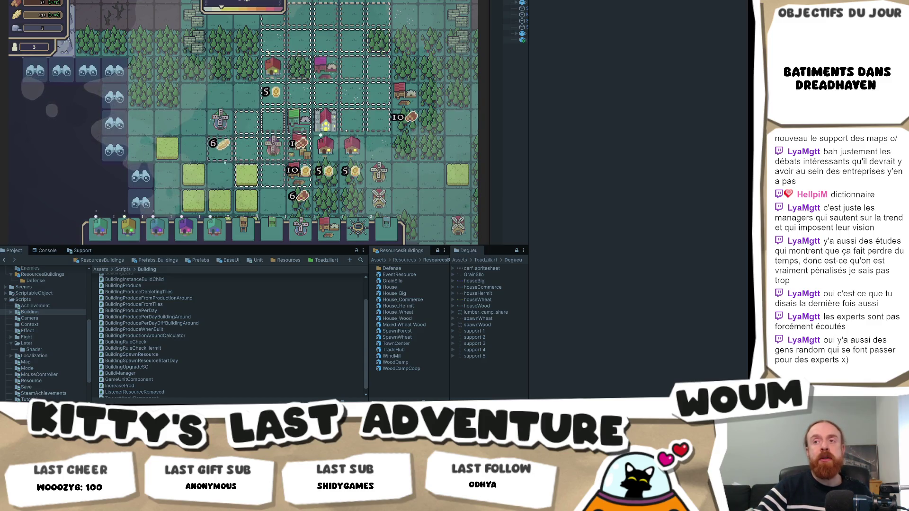
Harvest the forest tile next to the windmill
{"action": "left_click", "coordinate": [179, 95]}
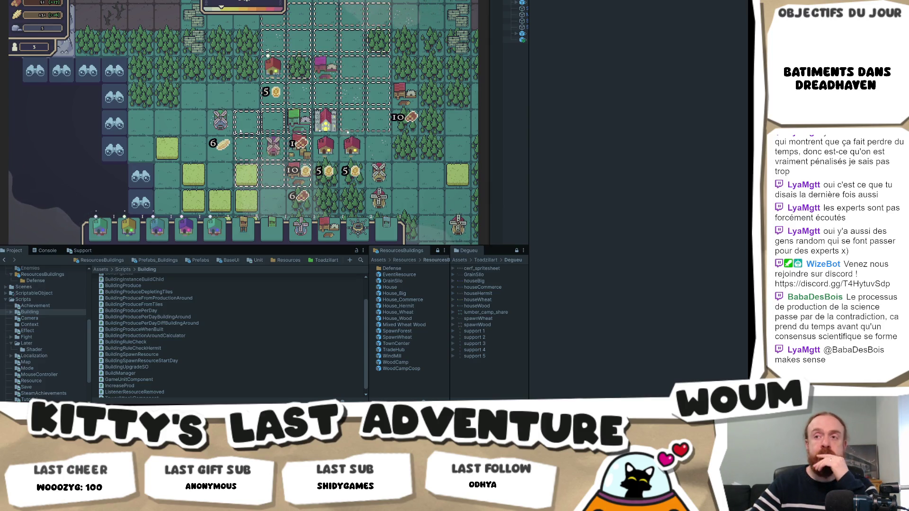
Drag a Wood Camp onto a forest tile and drop a building near the village, then go to Codecks
{"action": "mouse_move", "coordinate": [328, 235]}
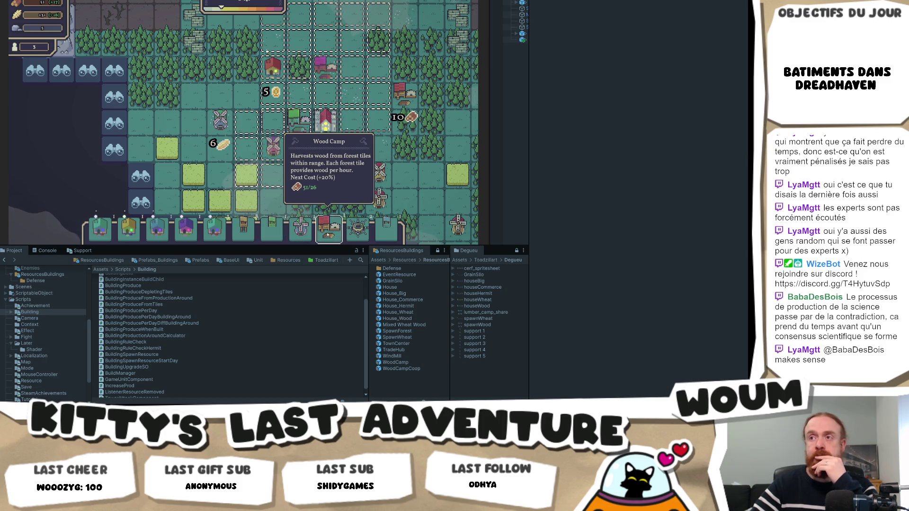
{"action": "mouse_move", "coordinate": [328, 235]}
{"action": "left_mouse_down"}
{"action": "mouse_move", "coordinate": [168, 81]}
{"action": "mouse_move", "coordinate": [303, 119]}
{"action": "mouse_move", "coordinate": [392, 122]}
{"action": "mouse_move", "coordinate": [377, 129]}
{"action": "left_mouse_up"}
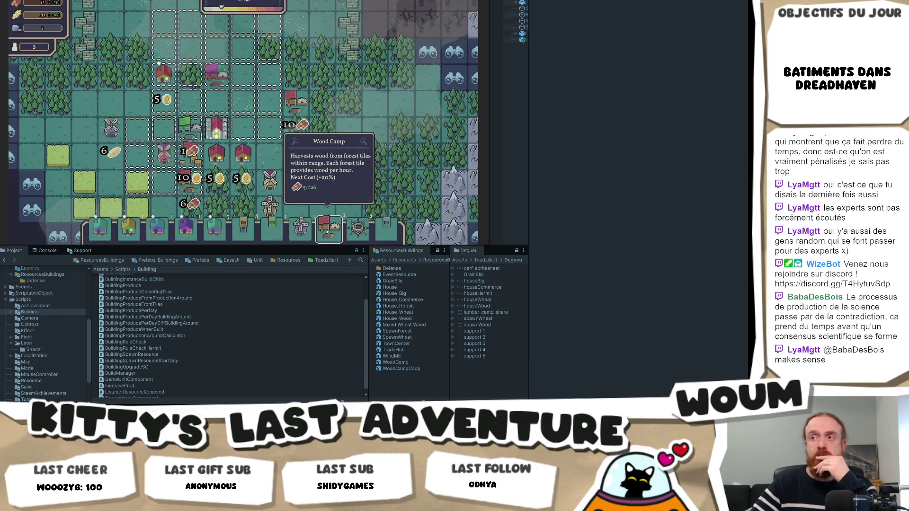
{"action": "left_click_drag", "start_coordinate": [310, 229], "coordinate": [270, 179]}
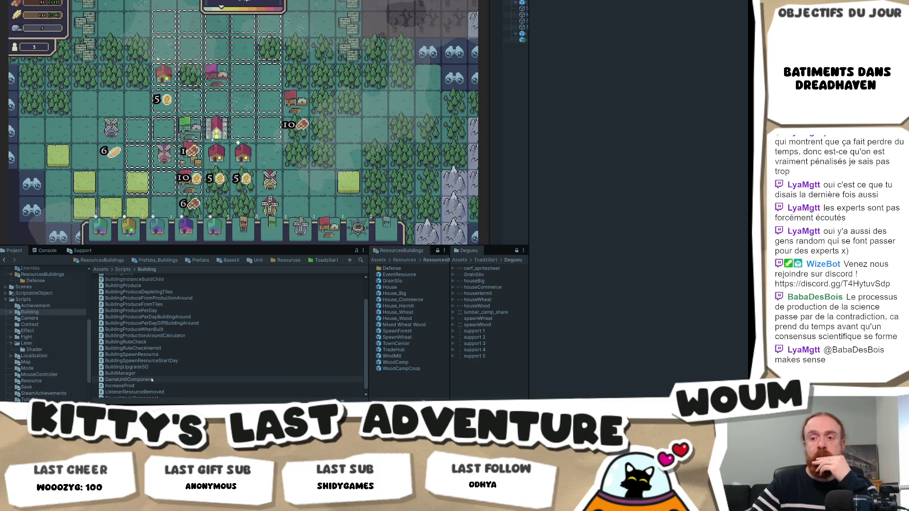
{"action": "key", "text": "alt+Tab"}
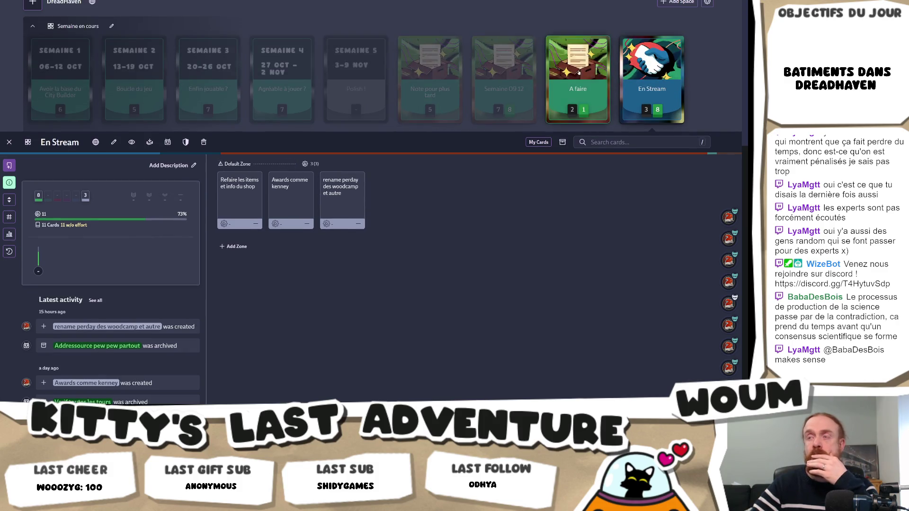
Save a new 'Message d'erreurs' card in the A faire deck and switch back to Unity
{"action": "left_click", "coordinate": [578, 67]}
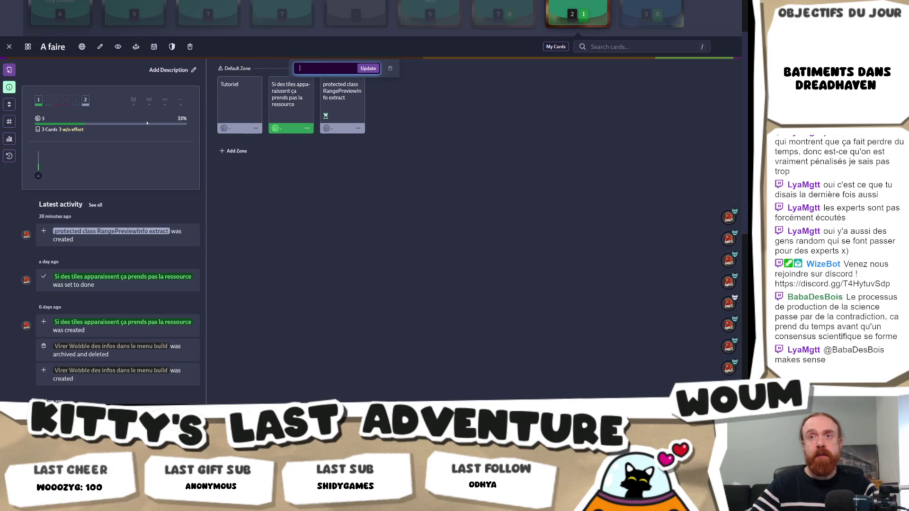
{"action": "left_click", "coordinate": [290, 68]}
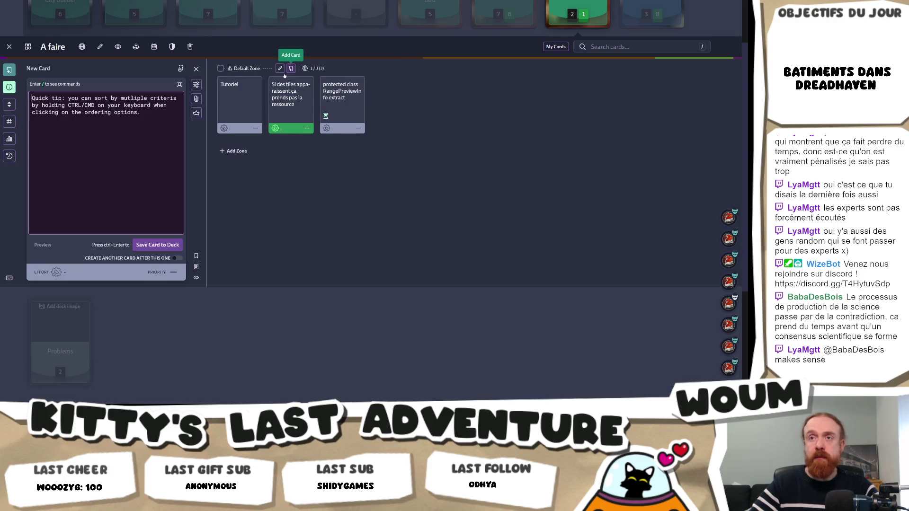
{"action": "type", "text": "Message d"}
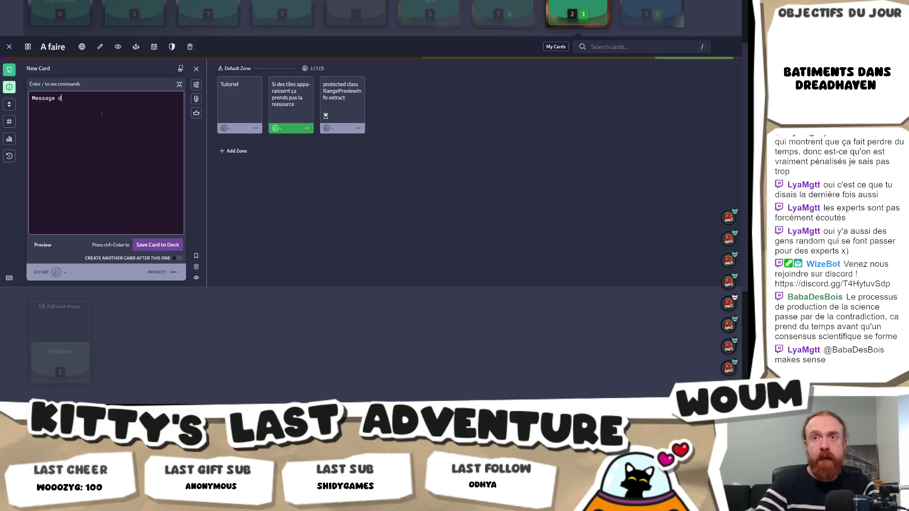
{"action": "type", "text": "'erreurs"}
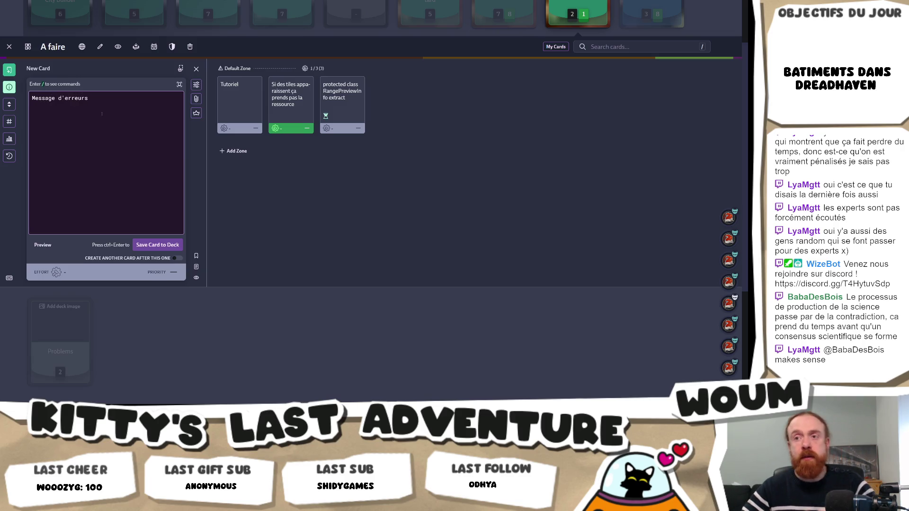
{"action": "left_click", "coordinate": [161, 244]}
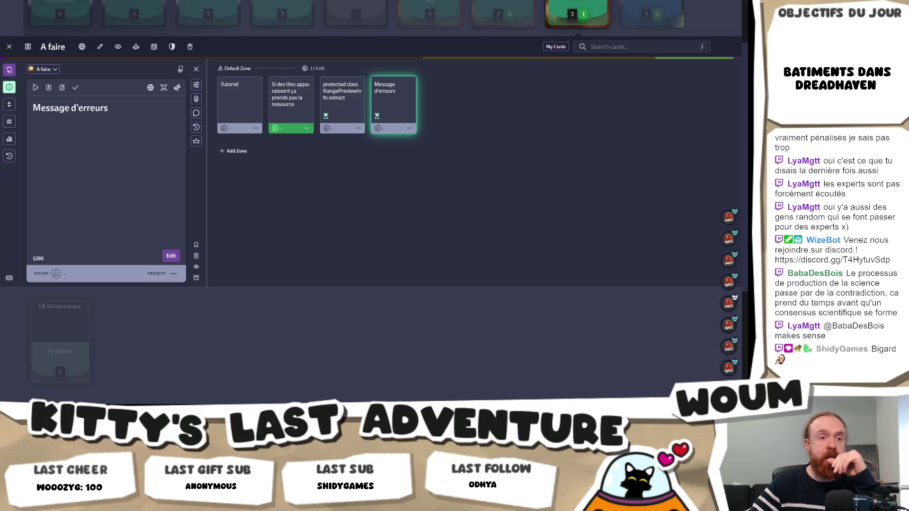
{"action": "key", "text": "alt+Tab"}
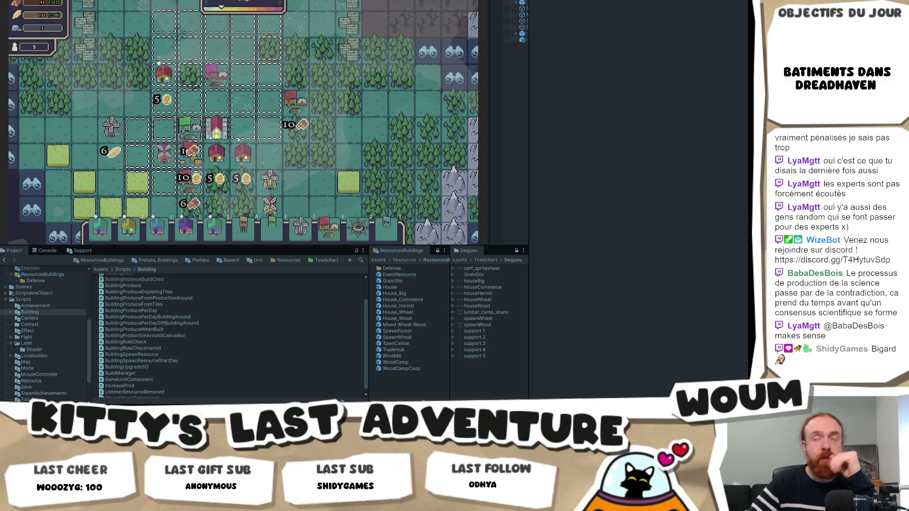
Reveal the discoverable tile near the town centre along with its neighbours
{"action": "mouse_move", "coordinate": [303, 134]}
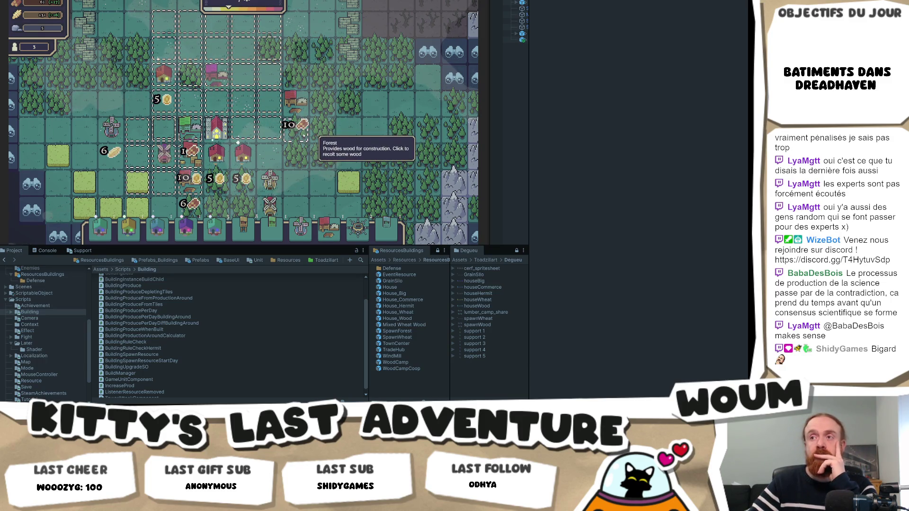
{"action": "scroll", "coordinate": [273, 178], "scroll_direction": "down", "scroll_amount": 2}
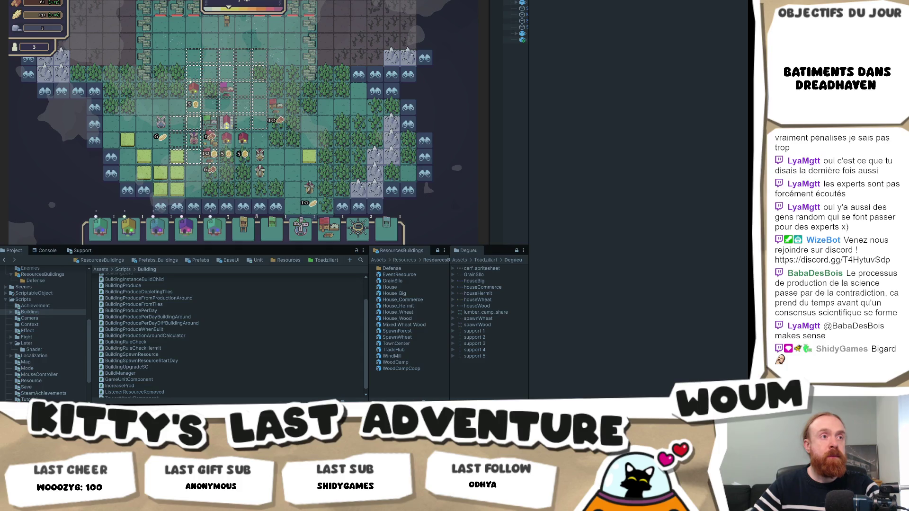
{"action": "mouse_move", "coordinate": [142, 90]}
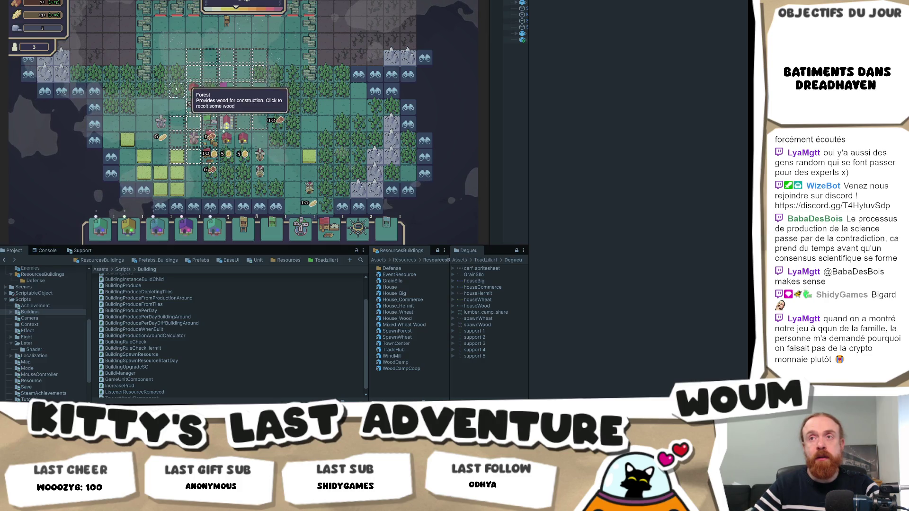
{"action": "left_click", "coordinate": [93, 106]}
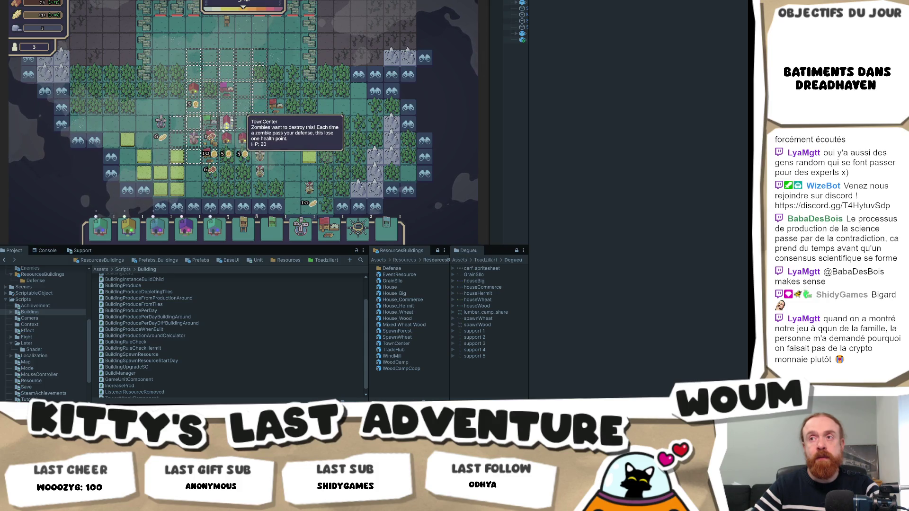
Pan across the map, then exit Play mode with Ctrl+P to reset it
{"action": "key", "text": "w"}
{"action": "key", "text": "a"}
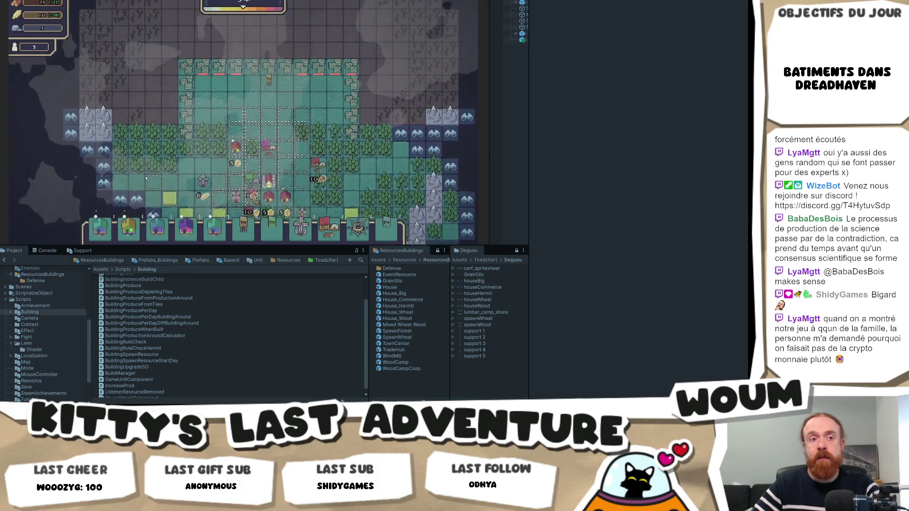
{"action": "key", "text": "s"}
{"action": "key", "text": "d"}
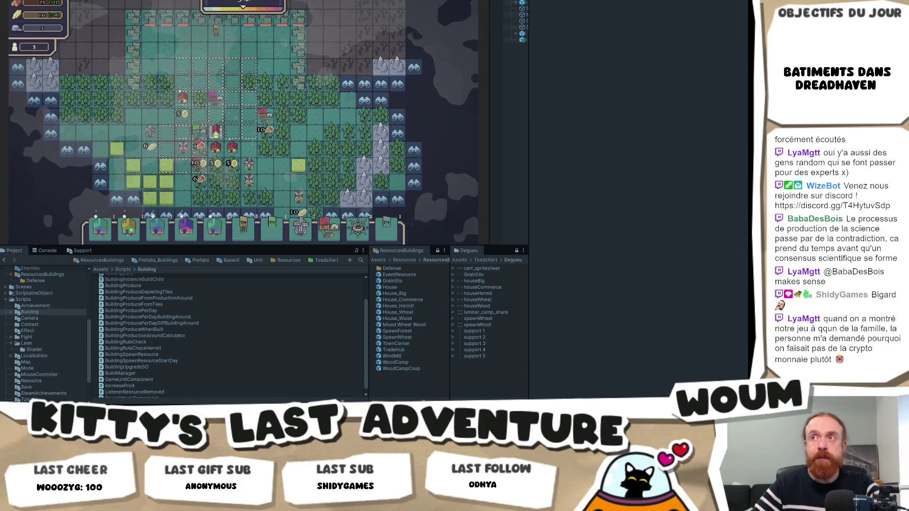
{"action": "key", "text": "ctrl+p"}
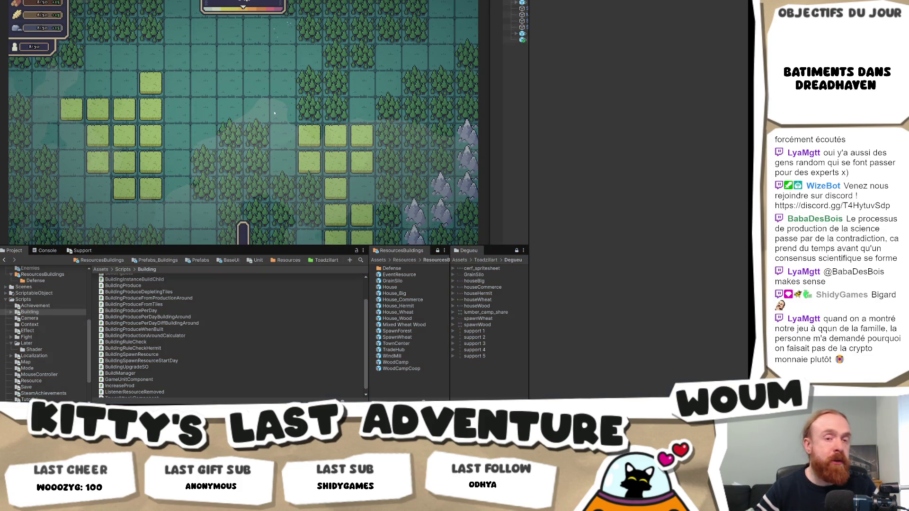
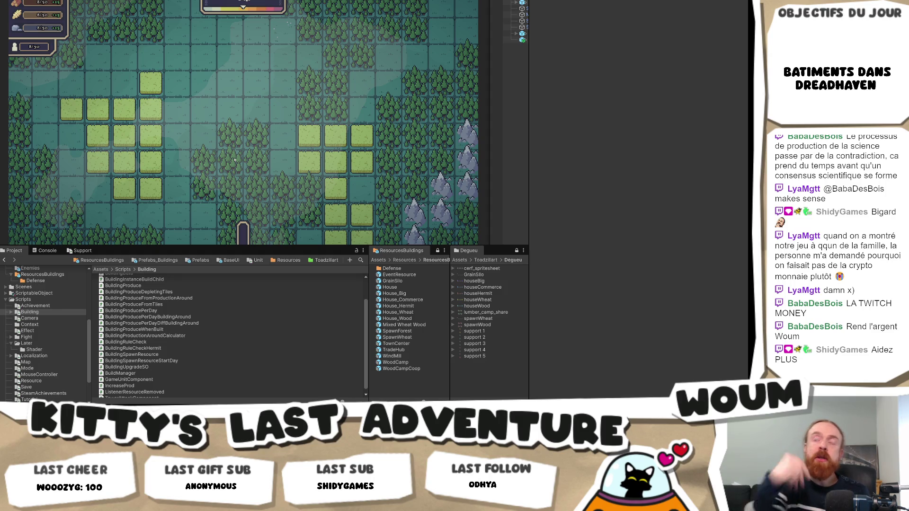
Drag the Game view splitter left so the Hierarchy panel is wider
{"action": "left_click_drag", "start_coordinate": [491, 76], "coordinate": [392, 77]}
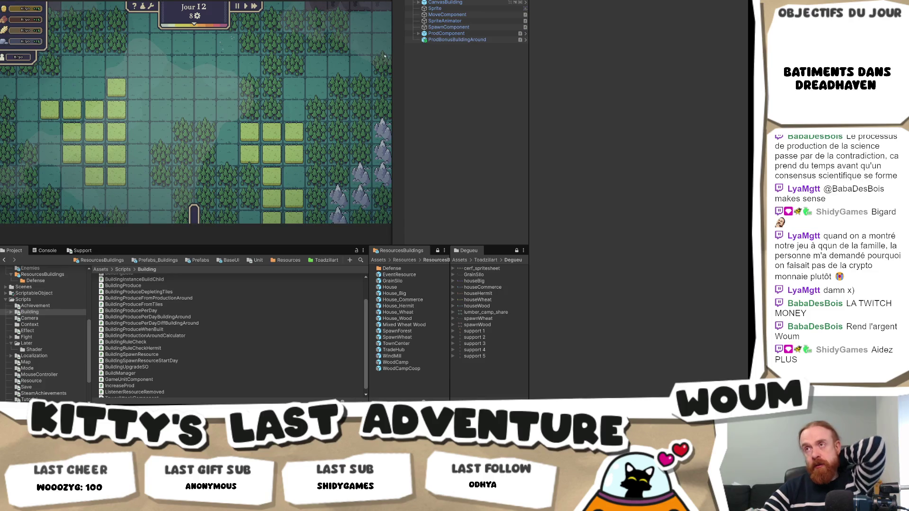
Collapse CanvasBuilding in the Hierarchy and narrow the Game view further
{"action": "left_click", "coordinate": [419, 3]}
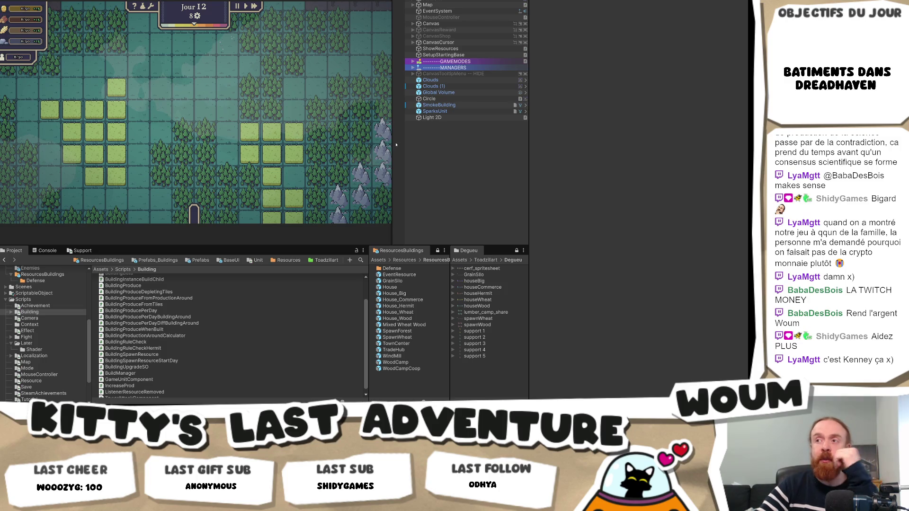
{"action": "mouse_move", "coordinate": [389, 145]}
{"action": "left_mouse_down"}
{"action": "mouse_move", "coordinate": [424, 147]}
{"action": "mouse_move", "coordinate": [367, 151]}
{"action": "left_mouse_up"}
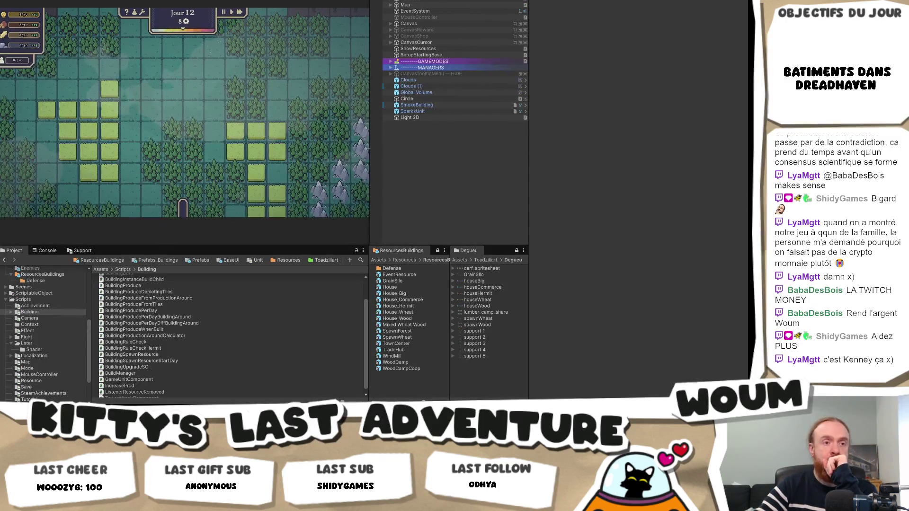